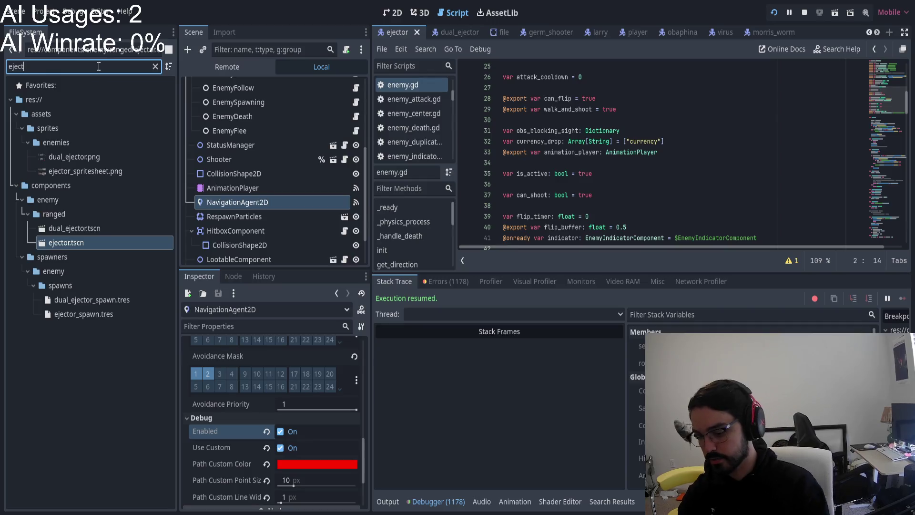
# Step: Filter the FileSystem for 'obaphina' and open obaphina.tscn
pyautogui.press('BackSpace')
pyautogui.press('BackSpace')
pyautogui.press('BackSpace')
pyautogui.write('obapho')
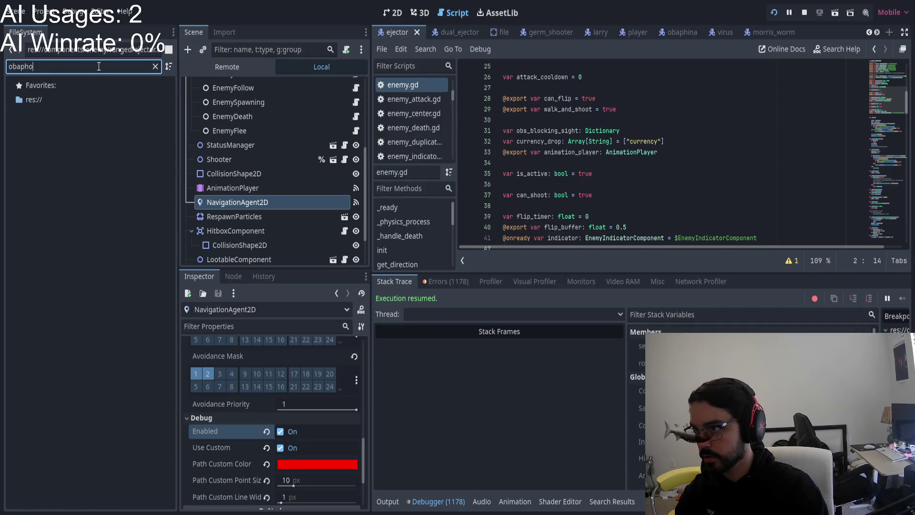
pyautogui.press('BackSpace')
pyautogui.write('ine')
pyautogui.press('BackSpace')
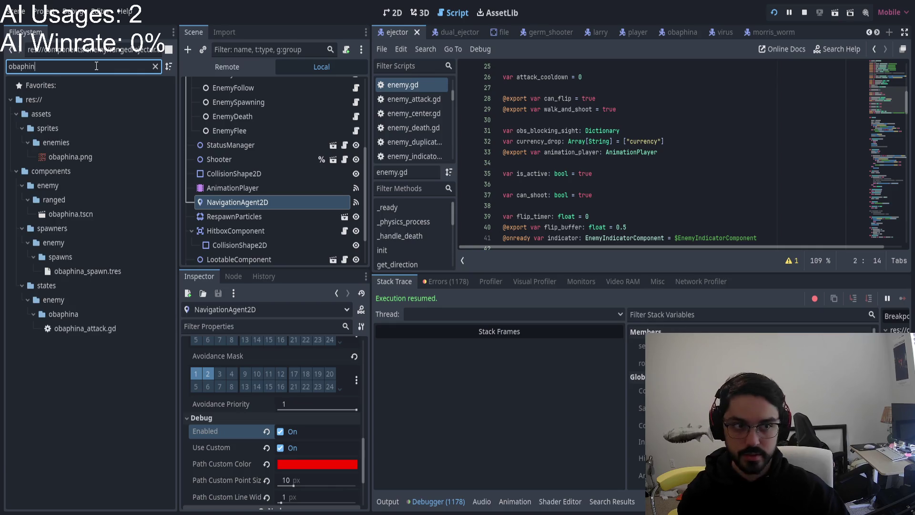
pyautogui.doubleClick(70, 214)
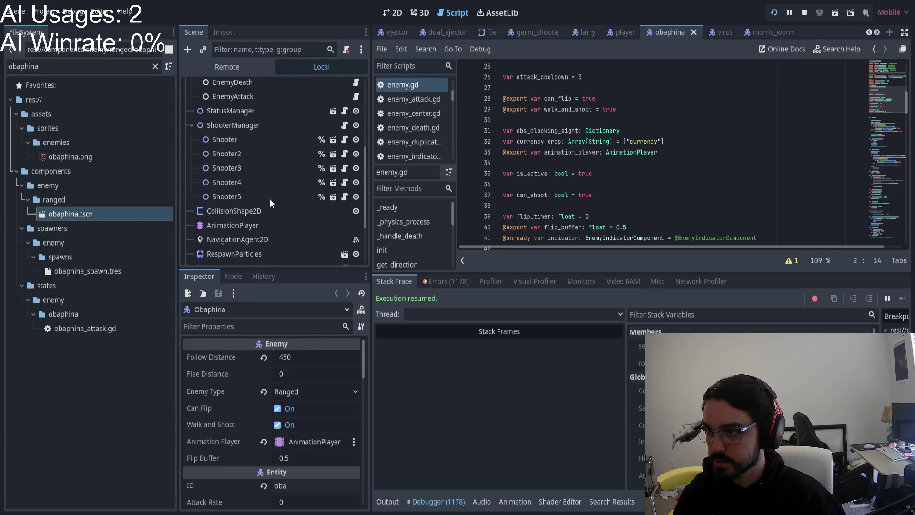
# Step: Enable Debug drawing on the obaphina NavigationAgent2D and return to the running game
pyautogui.click(235, 216)
pyautogui.scroll(-5, 312, 384)
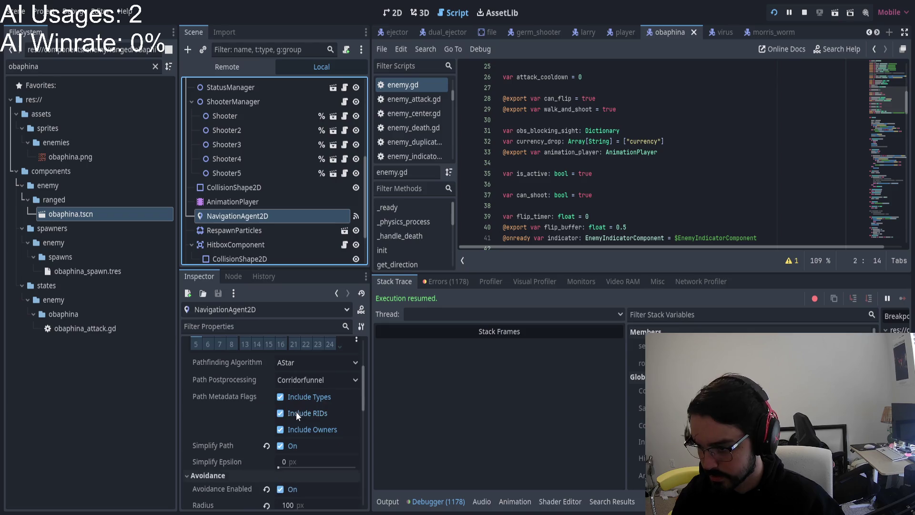
pyautogui.click(280, 473)
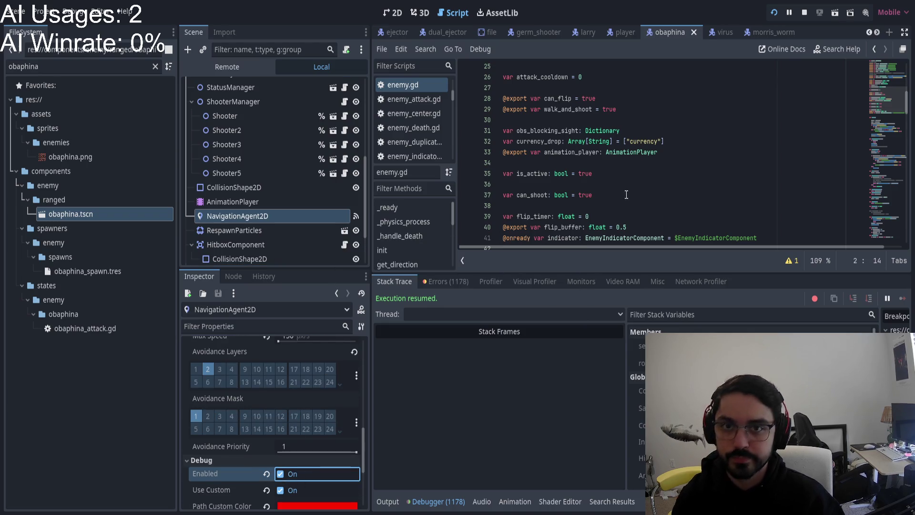
pyautogui.hotkey('alt', 'Tab')
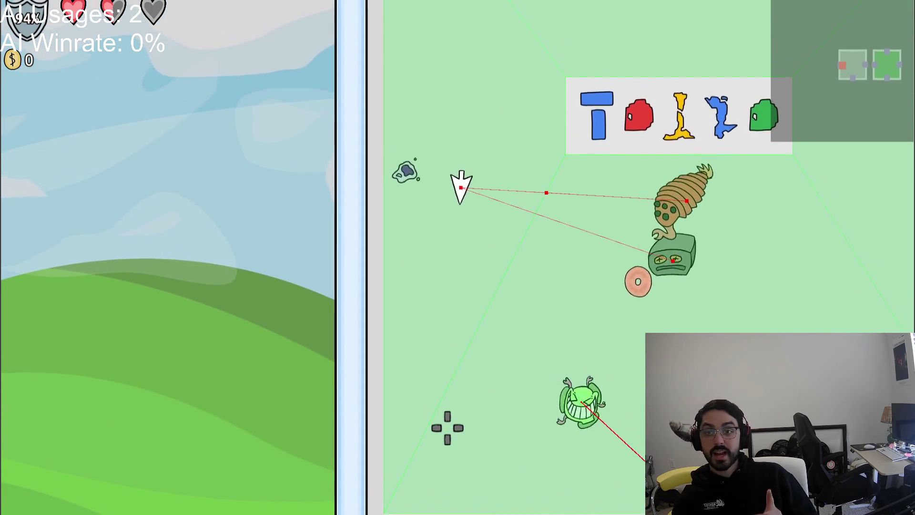
# Step: Watch the enemy paths, pause with Esc, then stop the playtest with F8
pyautogui.press('Escape')
pyautogui.press('Escape')
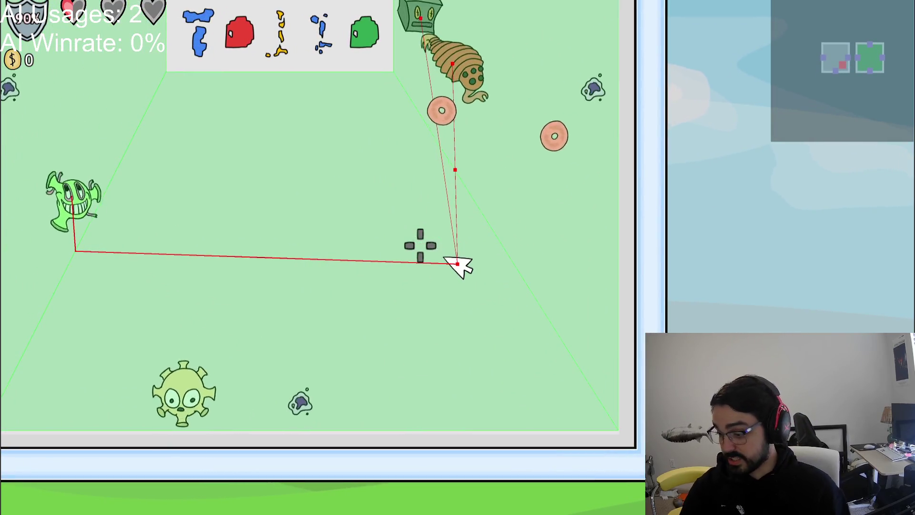
pyautogui.press('F8')
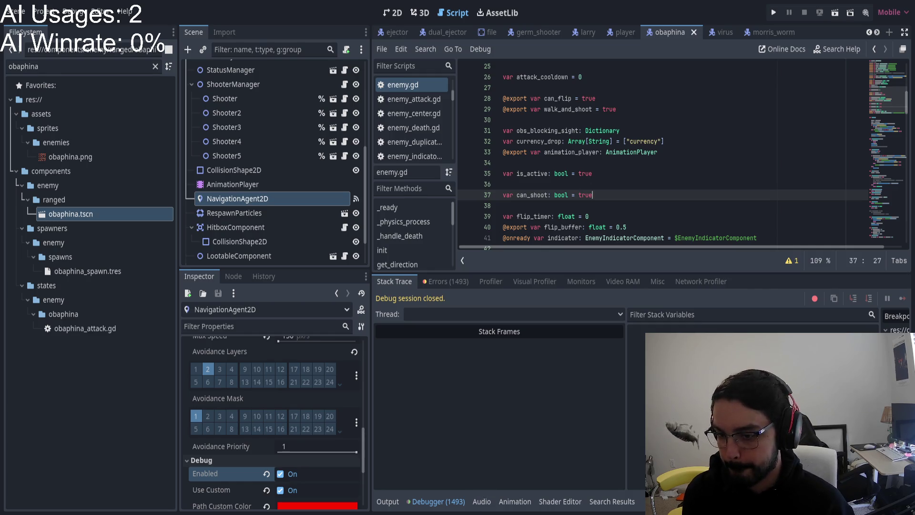
# Step: Add a Trello ToDo card saying Obaphina kills himself and others really quick
pyautogui.hotkey('alt', 'Tab')
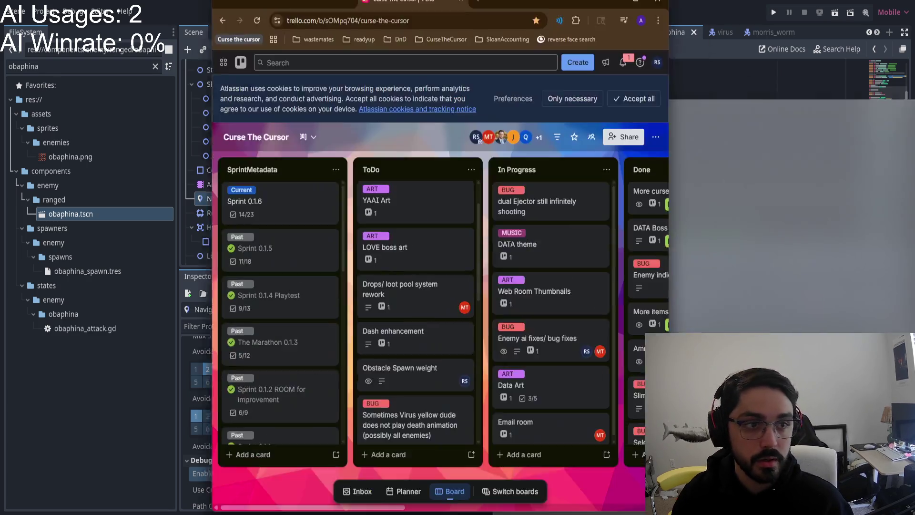
pyautogui.click(228, 458)
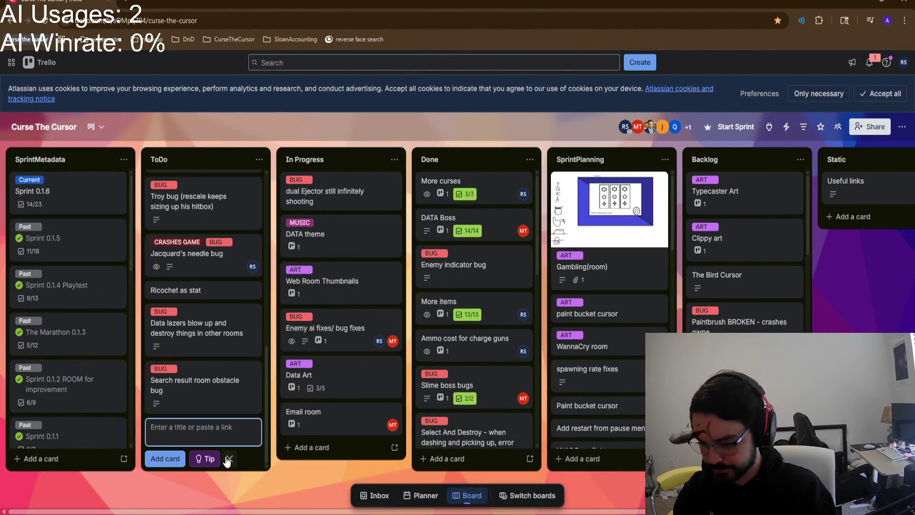
pyautogui.write('O')
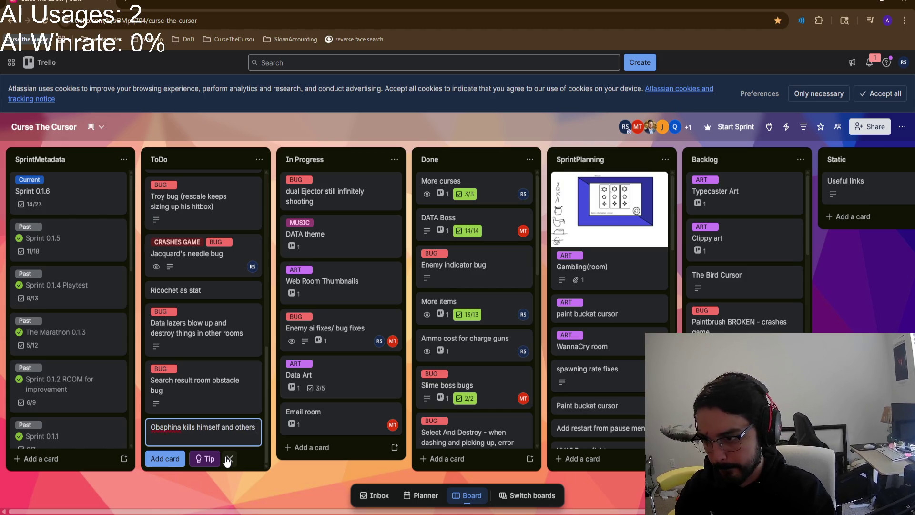
pyautogui.write('really quick. (may')
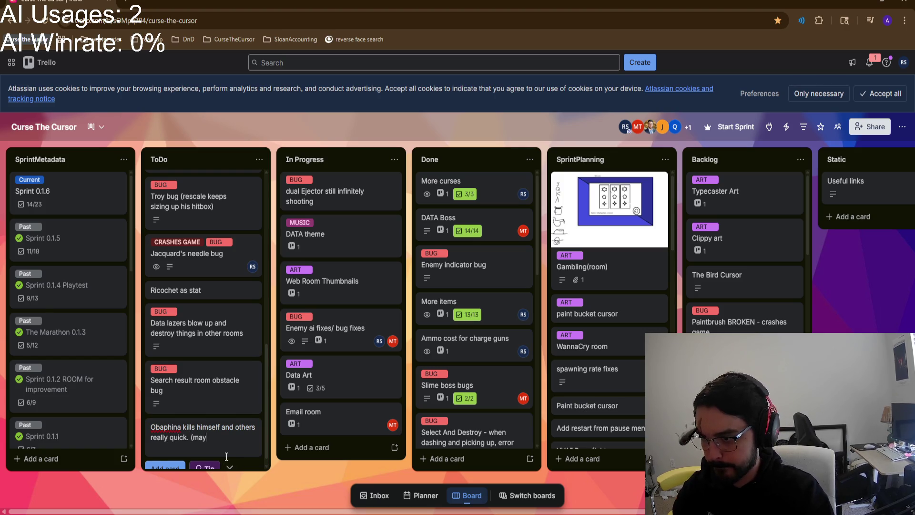
pyautogui.write('be make enemy expl')
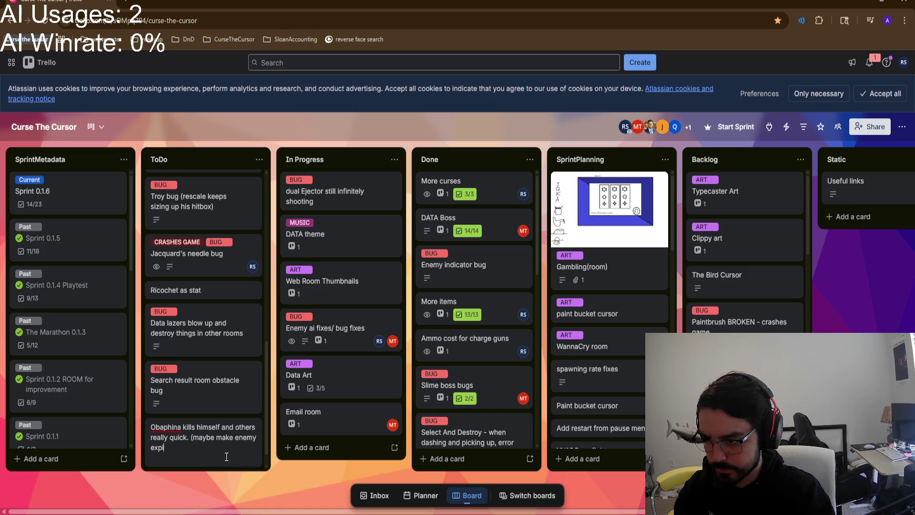
pyautogui.write('osives not da')
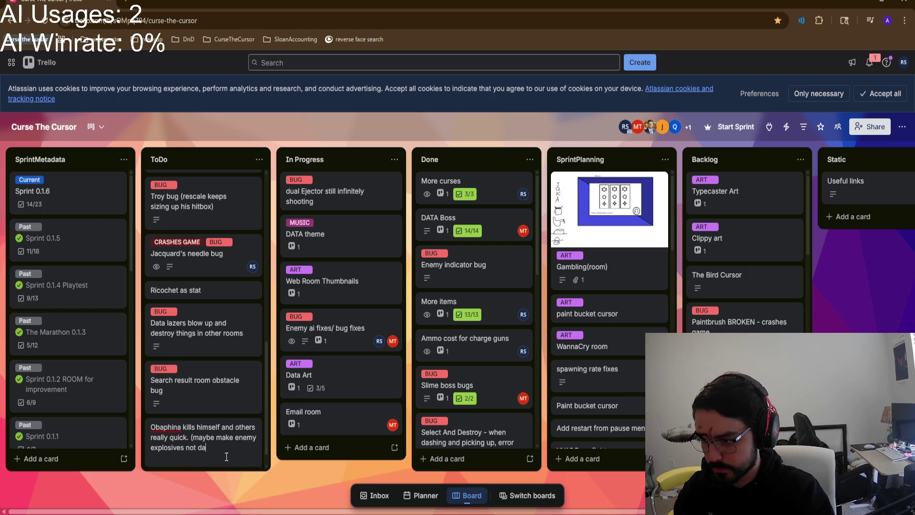
pyautogui.write('mage them?')
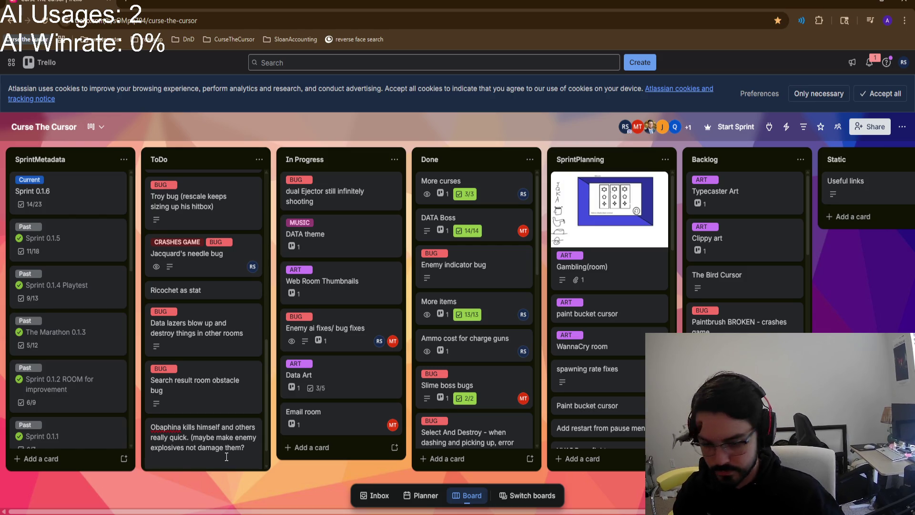
pyautogui.press('Return')
pyautogui.hotkey('alt', 'Tab')
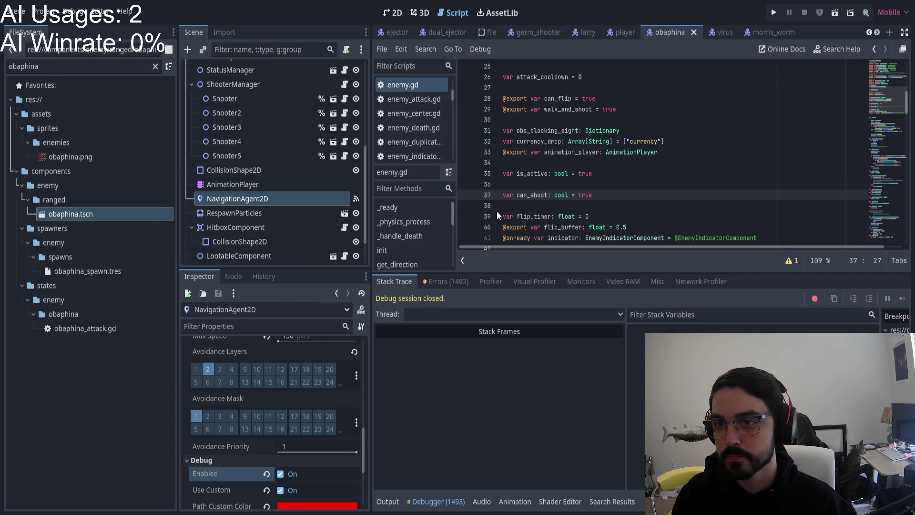
# Step: Show germ_shooter_2's NavigationAgent2D Pathfinding settings: 100 px path, 50 px target desired distance
pyautogui.scroll(8, 525, 152)
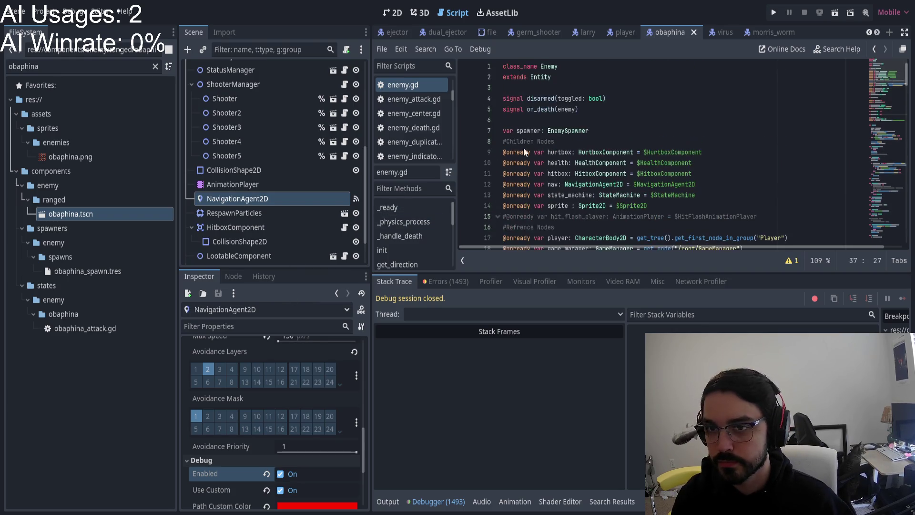
pyautogui.scroll(5, 278, 127)
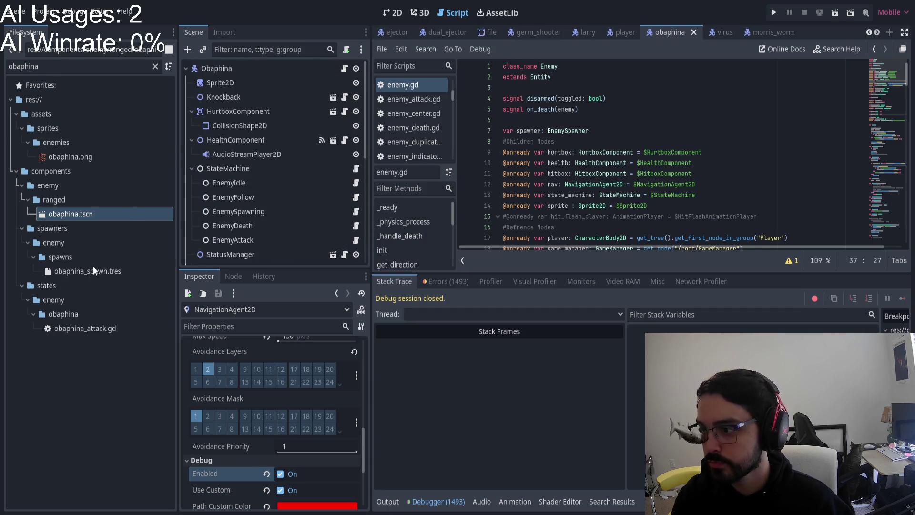
pyautogui.scroll(-4, 479, 32)
pyautogui.click(419, 32)
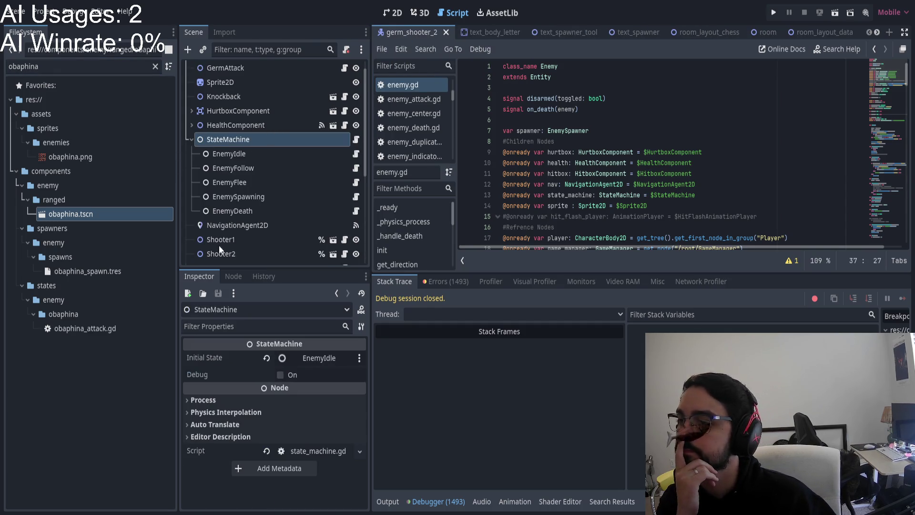
pyautogui.click(249, 222)
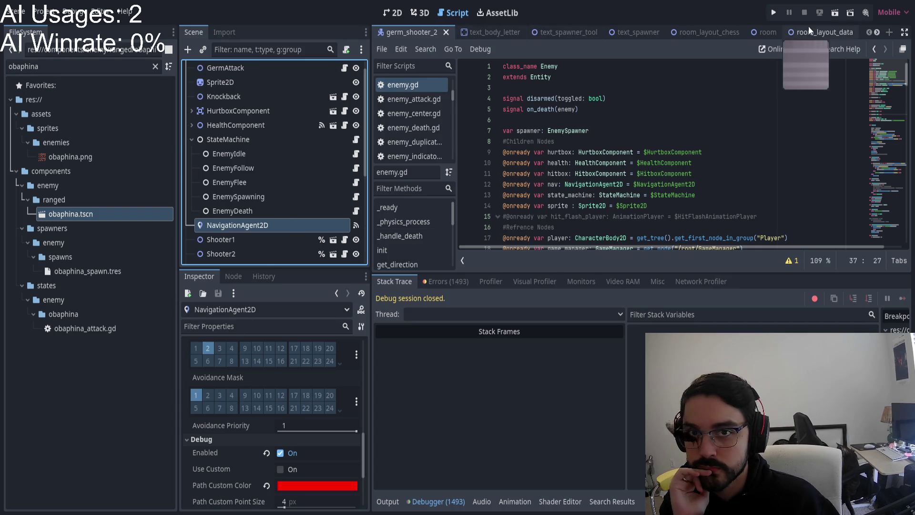
pyautogui.scroll(10, 285, 388)
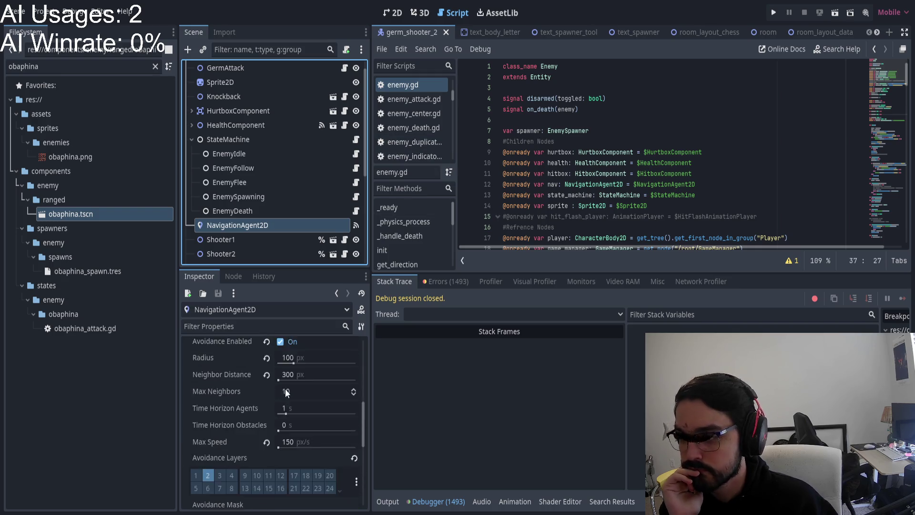
pyautogui.scroll(1, 298, 390)
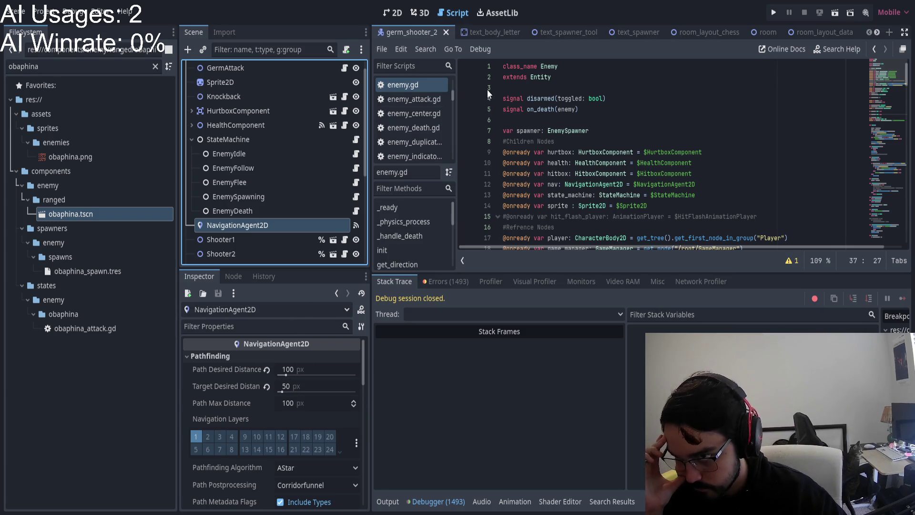
# Step: Close all scenes except germ_shooter_2 and open the ejector scene via an 'ej' filter
pyautogui.rightClick(407, 30)
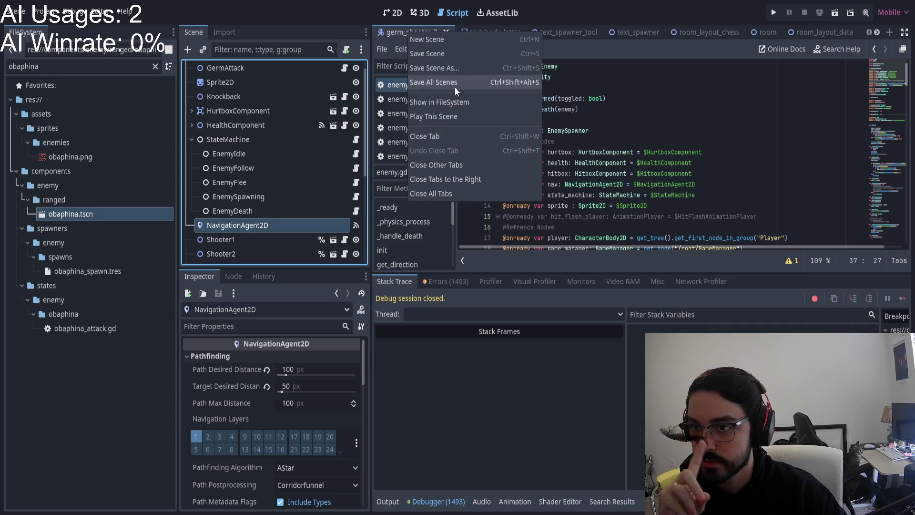
pyautogui.click(457, 165)
pyautogui.click(7, 68)
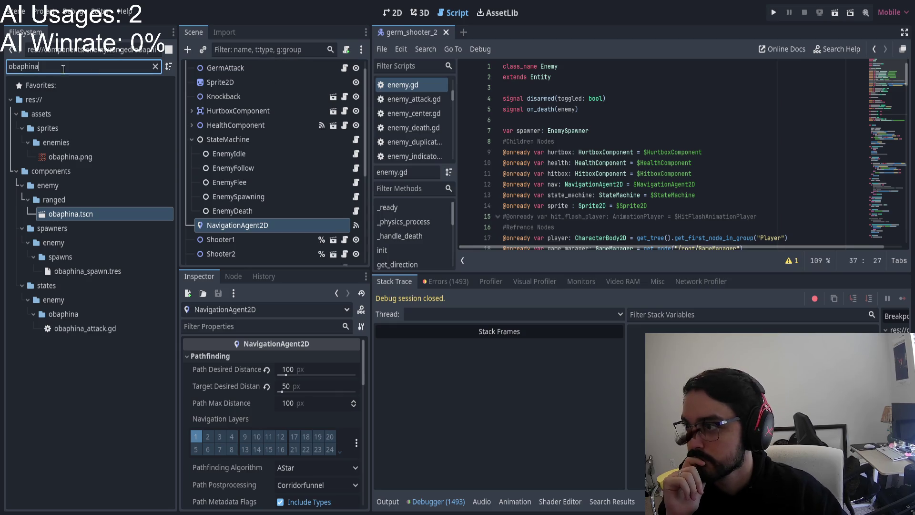
pyautogui.write('ejec')
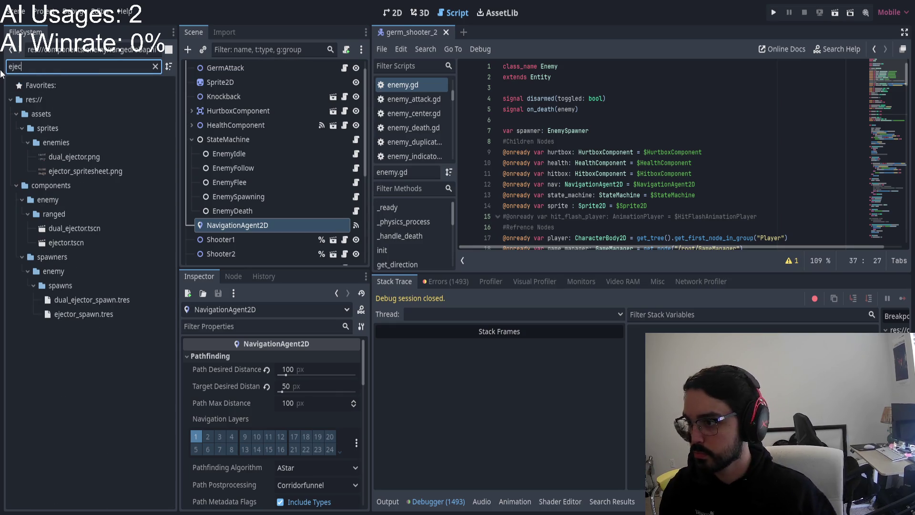
pyautogui.doubleClick(66, 242)
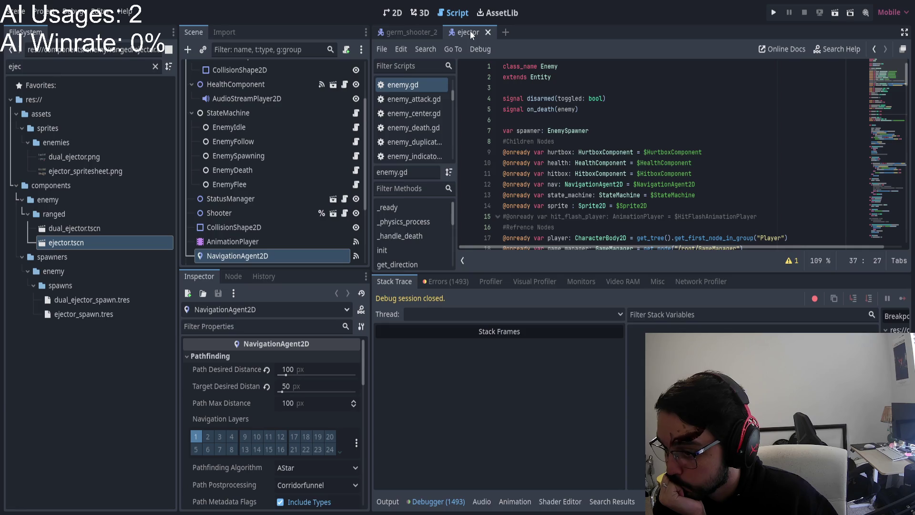
# Step: Compare germ_shooter_2's navigation settings against the ejector scene's
pyautogui.click(407, 33)
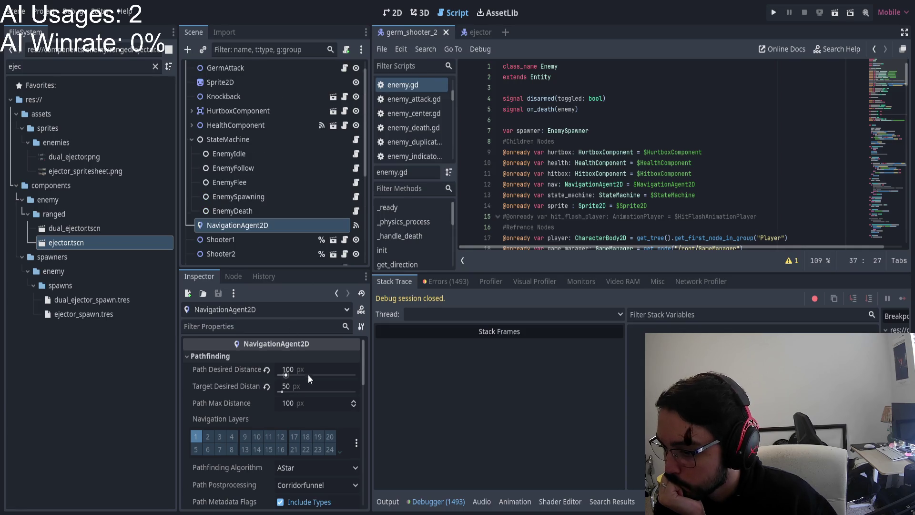
pyautogui.scroll(-5, 331, 399)
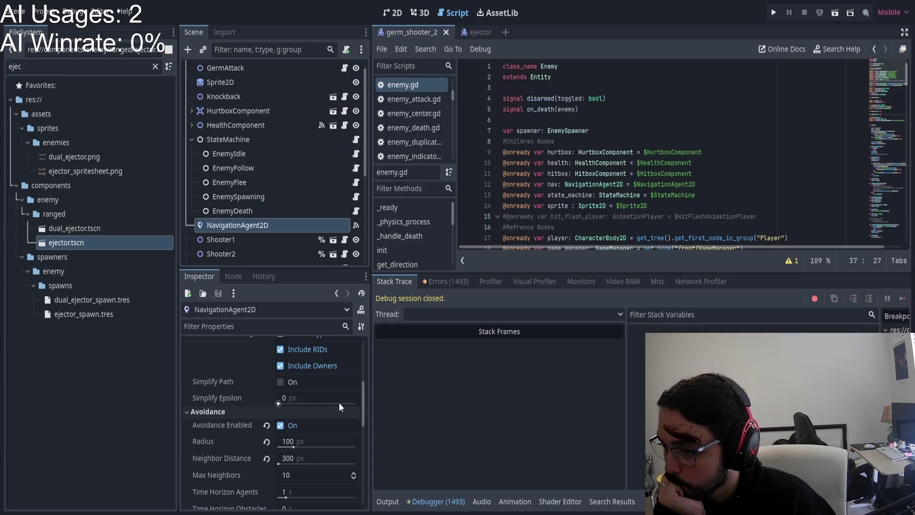
pyautogui.click(476, 33)
pyautogui.scroll(-4, 284, 380)
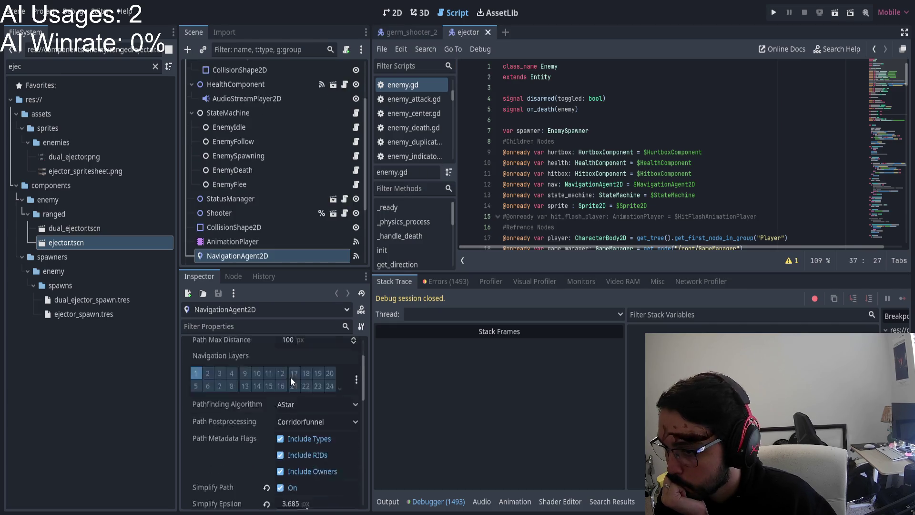
pyautogui.scroll(-3, 293, 374)
pyautogui.click(418, 35)
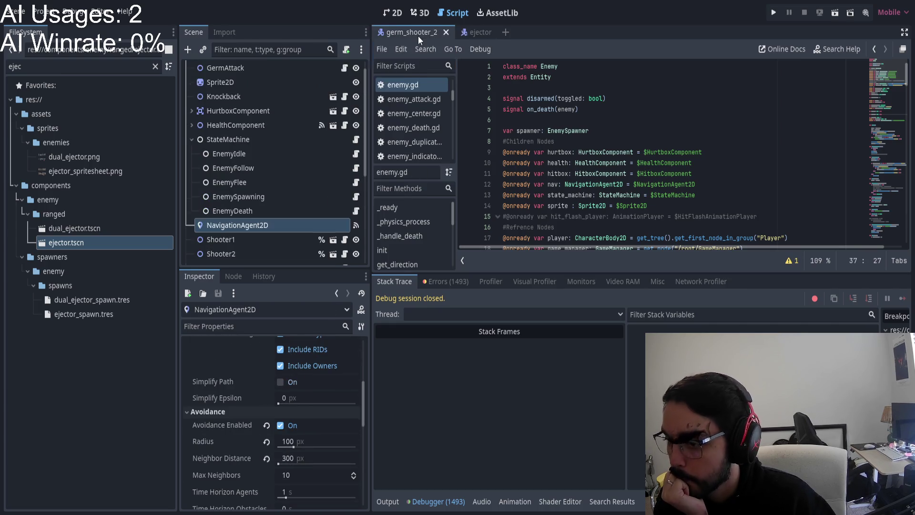
# Step: Enable Simplify Path on germ_shooter_2's NavigationAgent2D, then save and launch the game
pyautogui.click(473, 31)
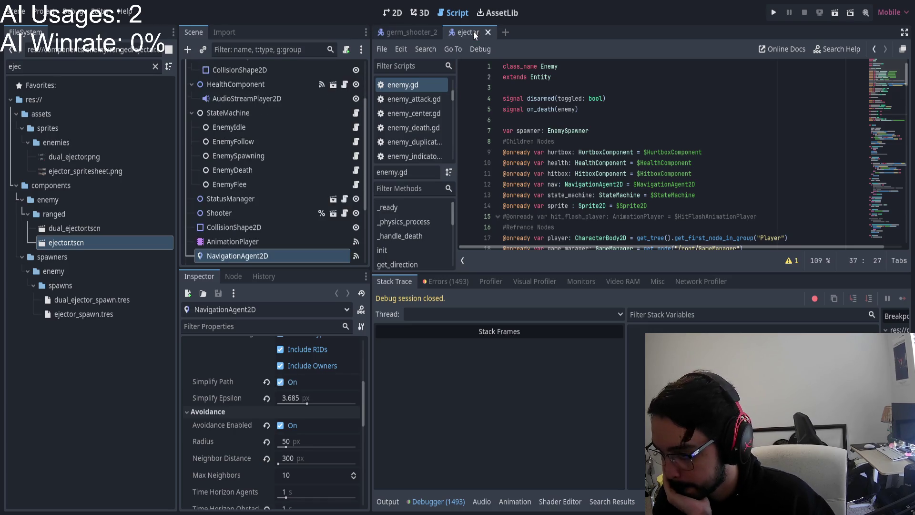
pyautogui.click(398, 33)
pyautogui.click(280, 382)
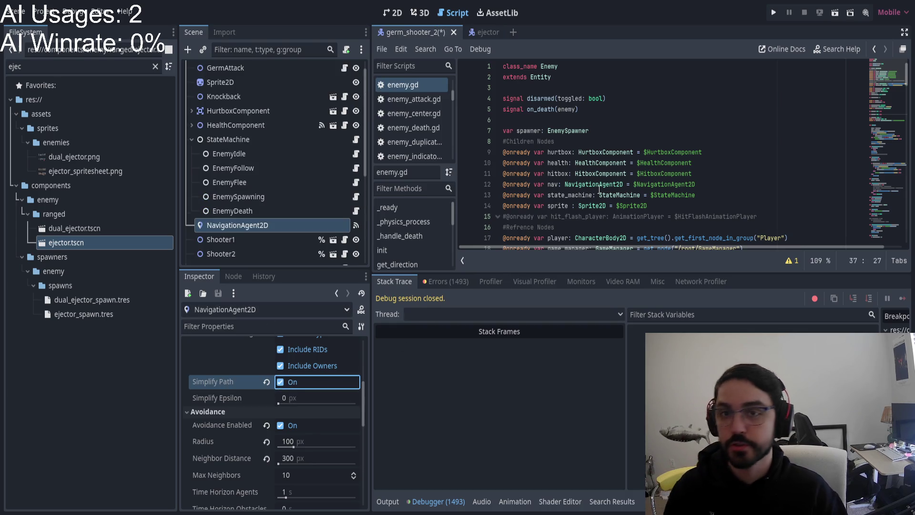
pyautogui.click(773, 13)
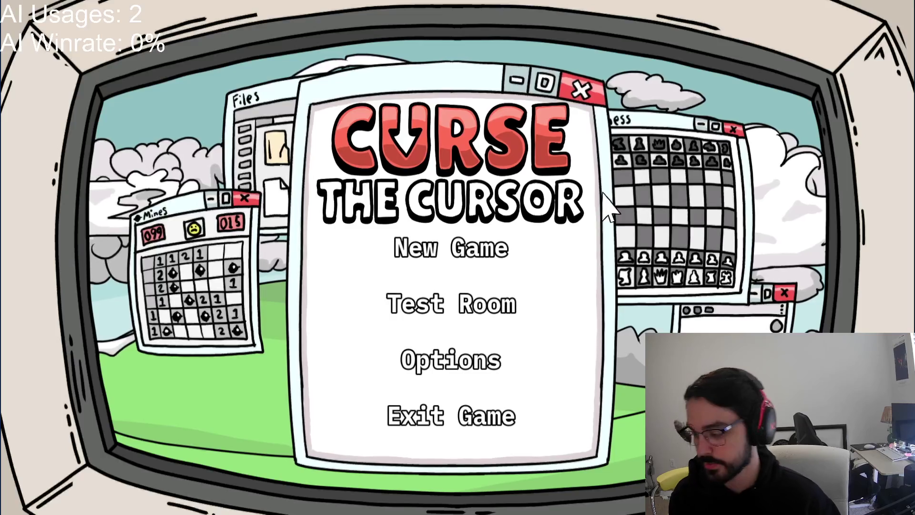
# Step: Start a New Game and move the player across the top of the green room
pyautogui.click(521, 236)
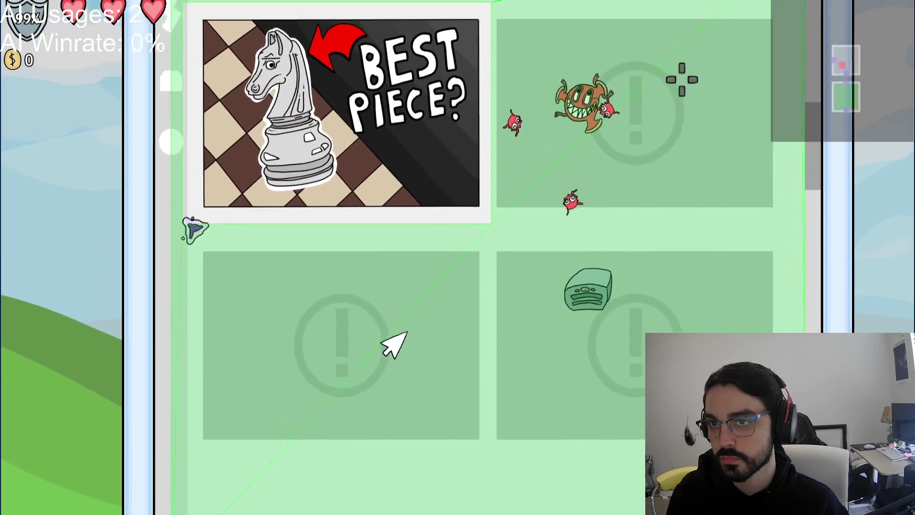
pyautogui.press('s')
pyautogui.press('d')
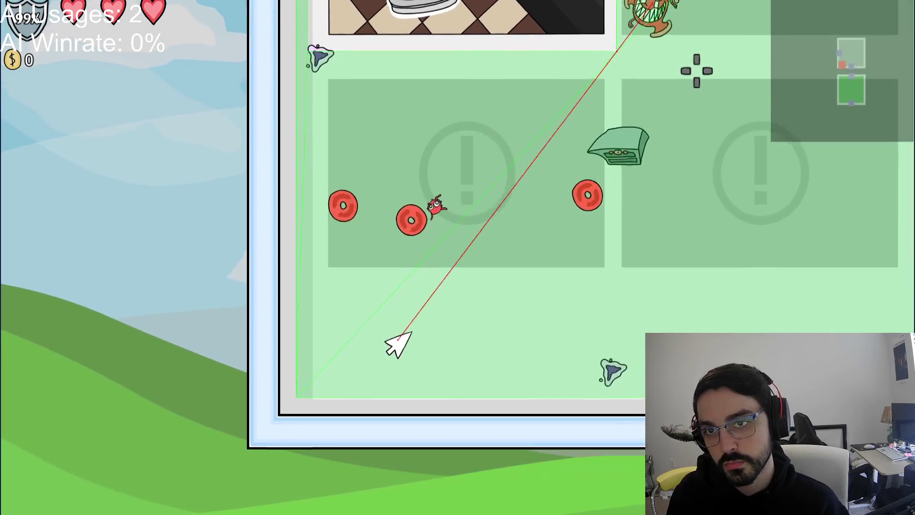
pyautogui.press('w')
pyautogui.press('d')
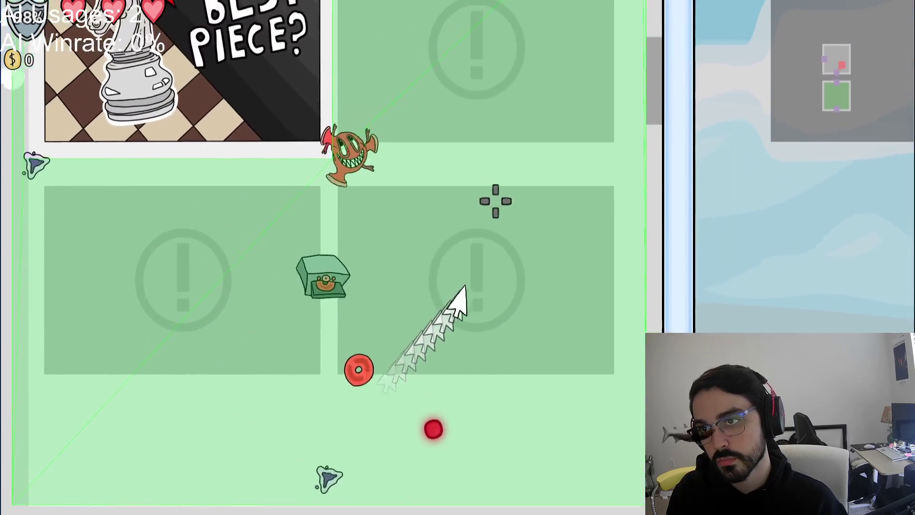
pyautogui.press('w')
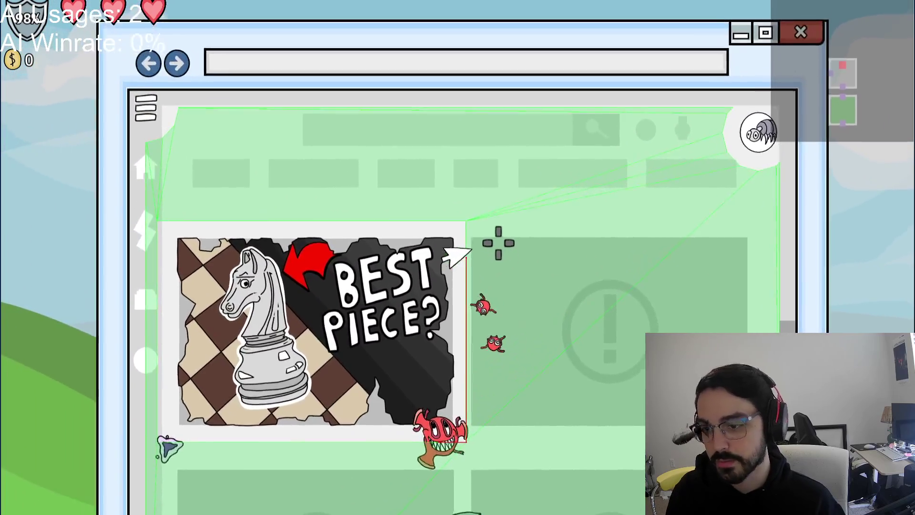
pyautogui.press('d')
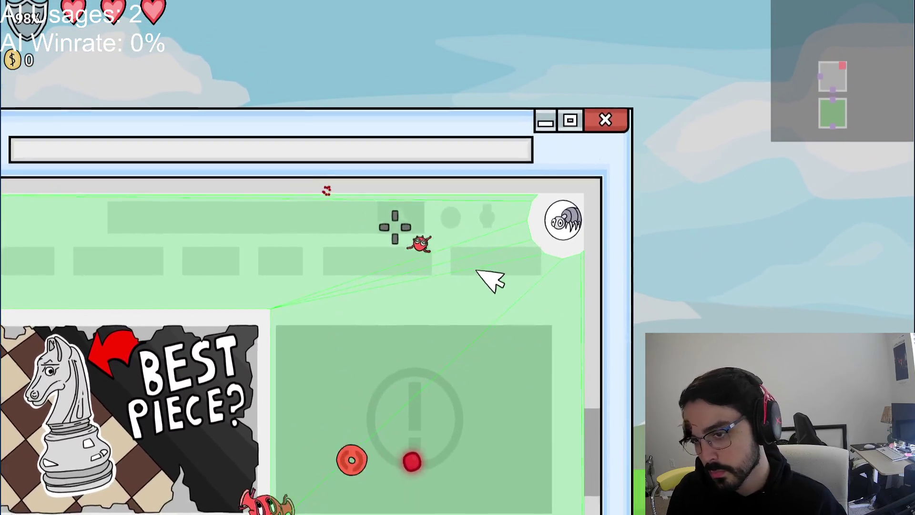
pyautogui.press('d')
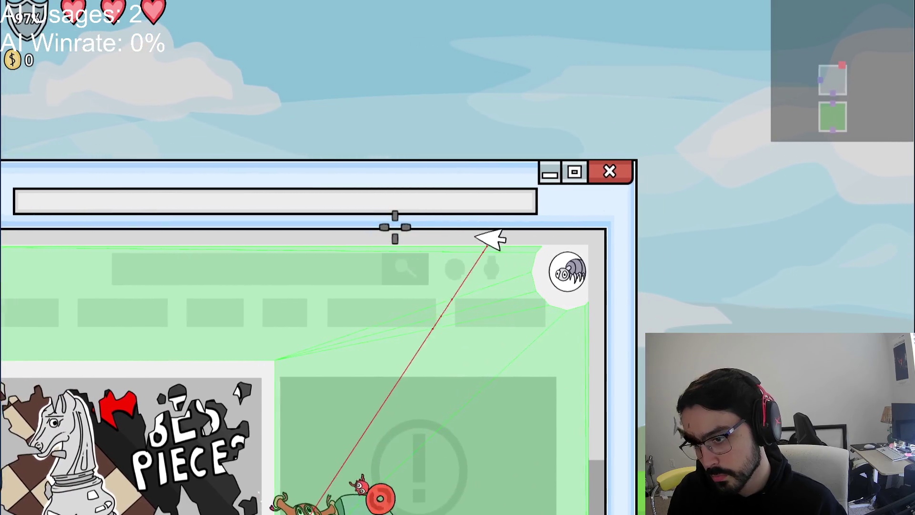
pyautogui.press('s')
# Step: Steer down and left dodging the germ shooters, then pause the game
pyautogui.press('s')
pyautogui.press('a')
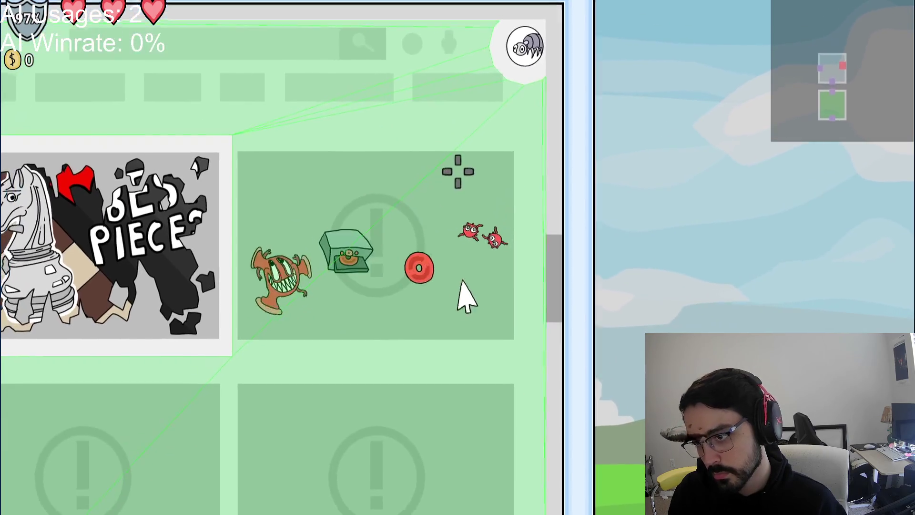
pyautogui.press('s')
pyautogui.press('a')
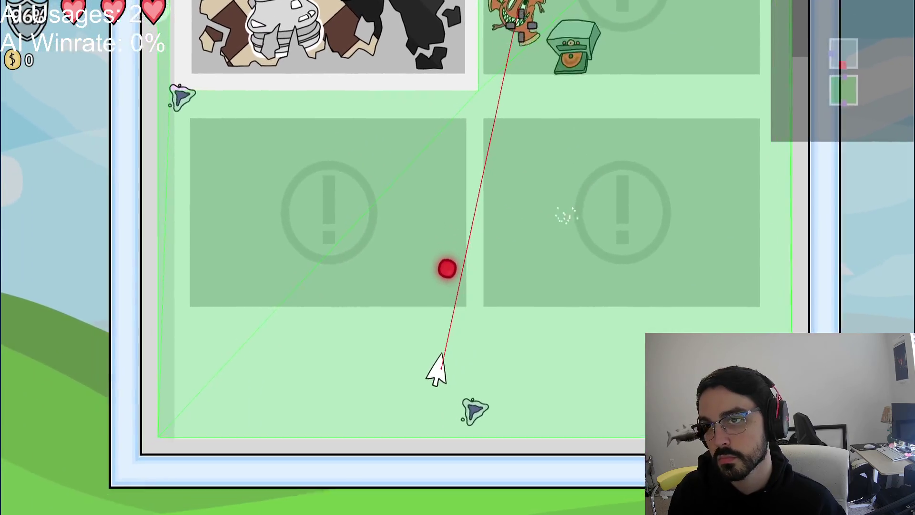
pyautogui.press('w')
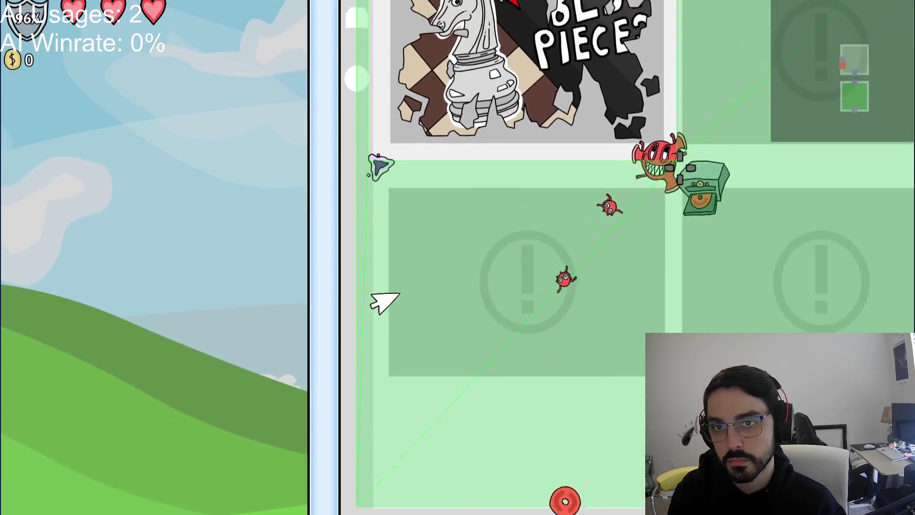
pyautogui.press('d')
pyautogui.press('s')
pyautogui.press('d')
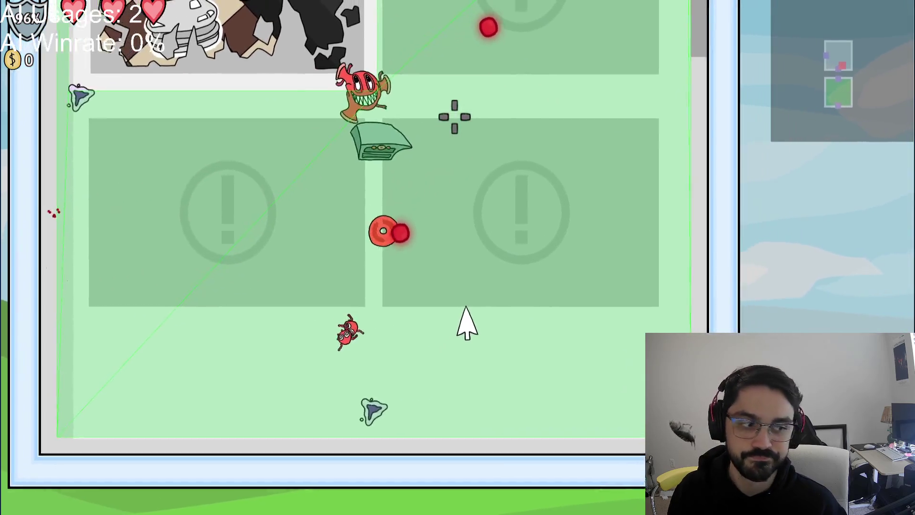
pyautogui.press('w')
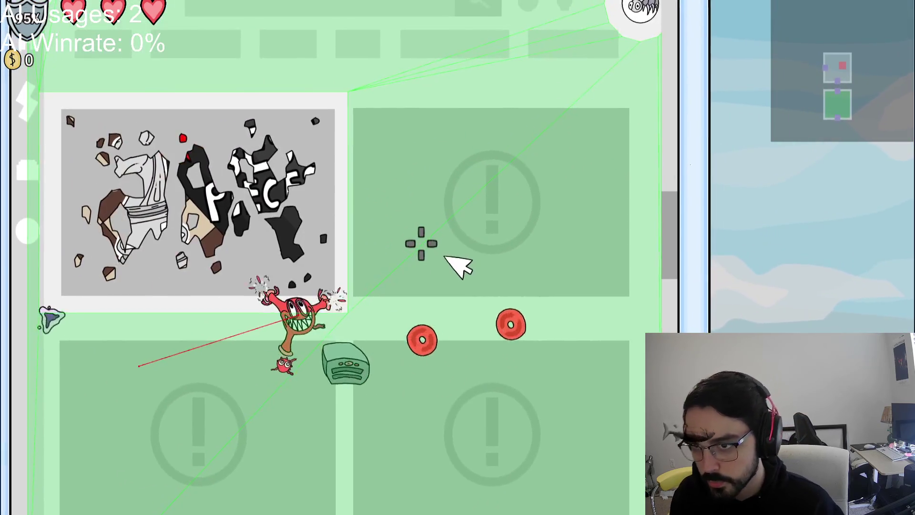
pyautogui.press('Escape')
# Step: Bring the Godot Engine editor to the front from the task switcher
pyautogui.hotkey('alt', 'Tab')
pyautogui.hotkey('alt', 'Tab')
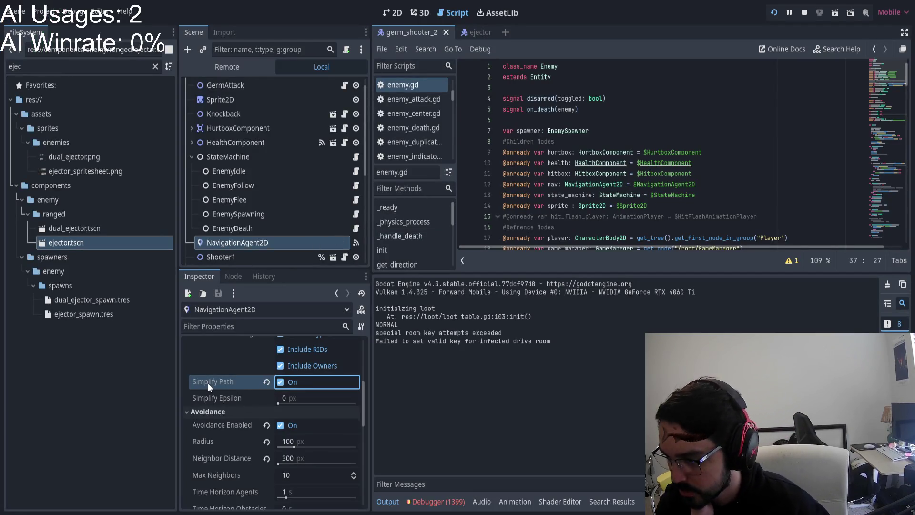
pyautogui.moveTo(208, 382)
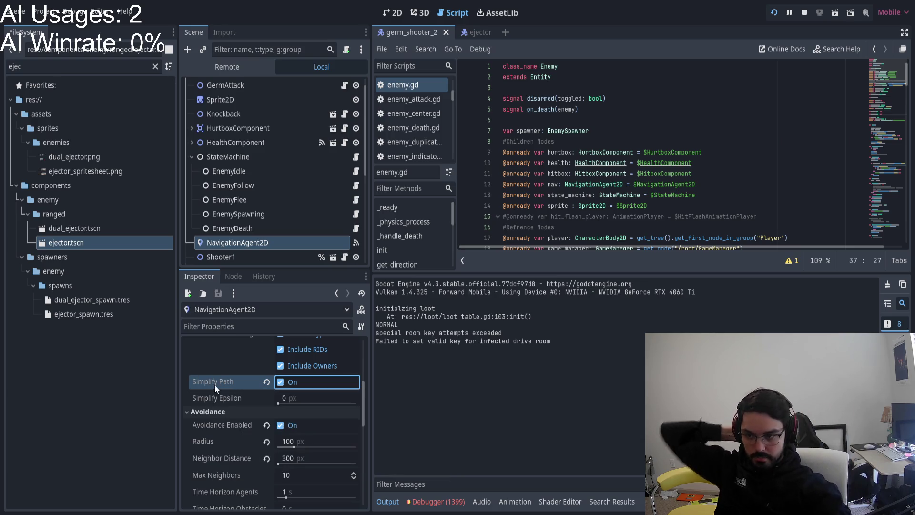
# Step: Raise germ_shooter_2's Simplify Epsilon to about 6.685 px and return to the game
pyautogui.moveTo(234, 399)
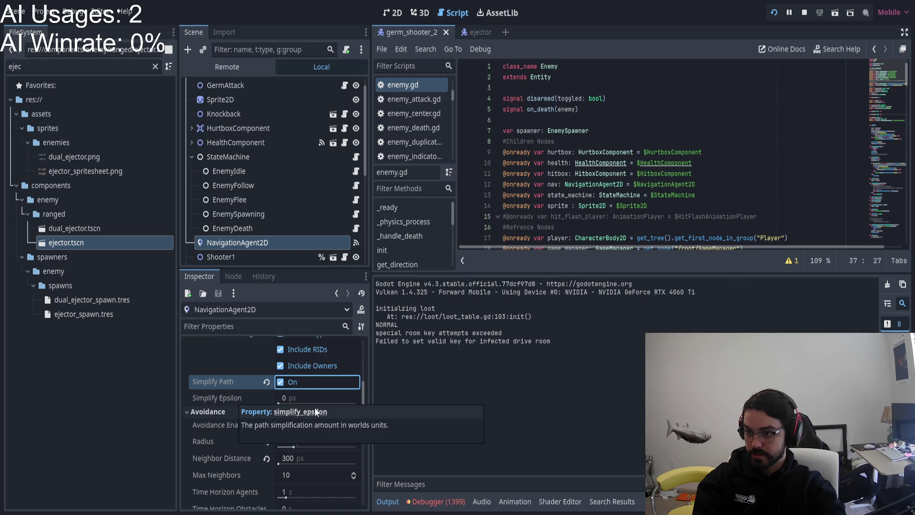
pyautogui.moveTo(284, 402); pyautogui.dragTo(295, 403)
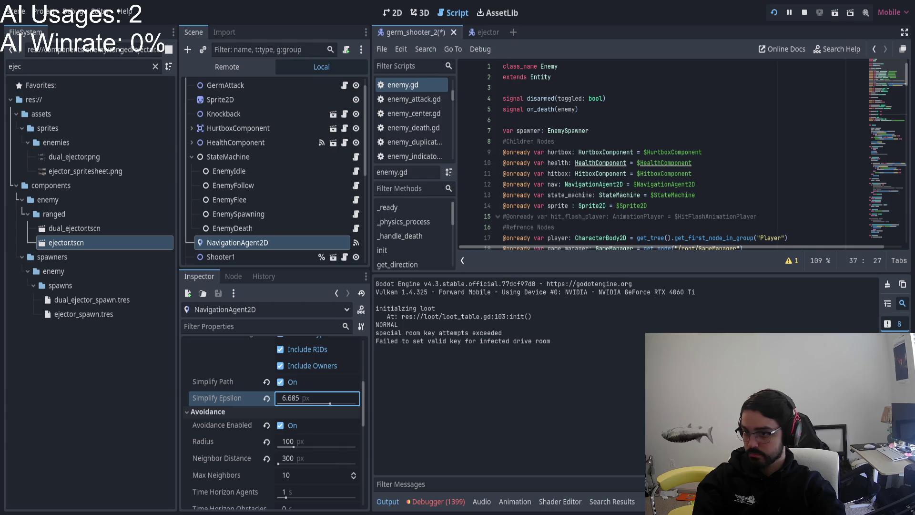
pyautogui.hotkey('alt', 'Tab')
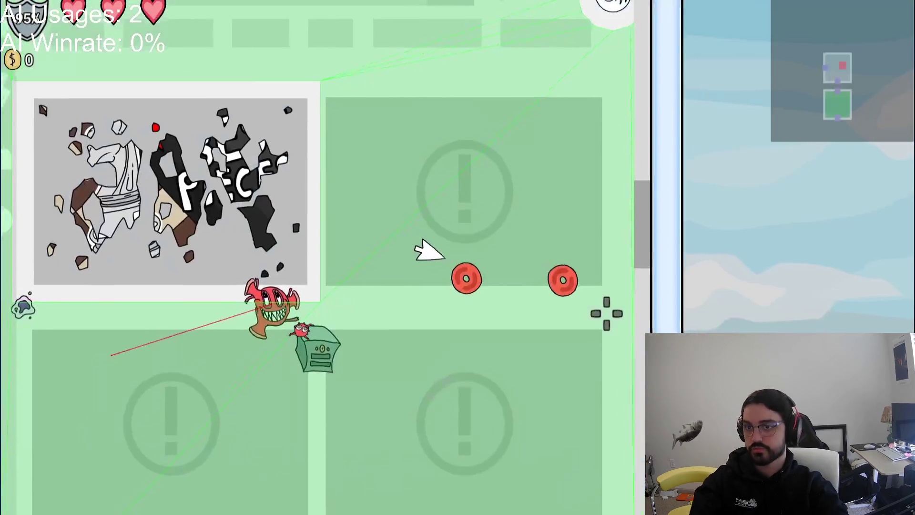
# Step: Move the player through the arena's rooms and enter the portal into the next room
pyautogui.press('s')
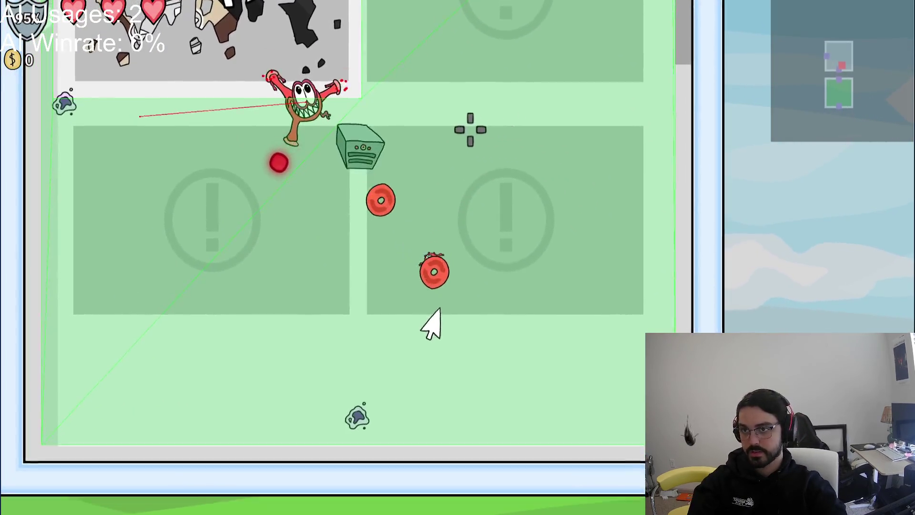
pyautogui.press('w')
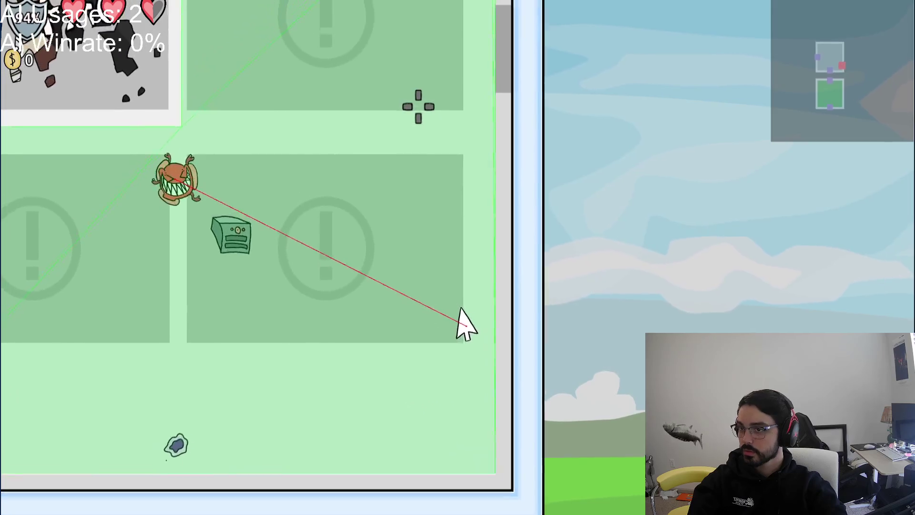
pyautogui.press('w')
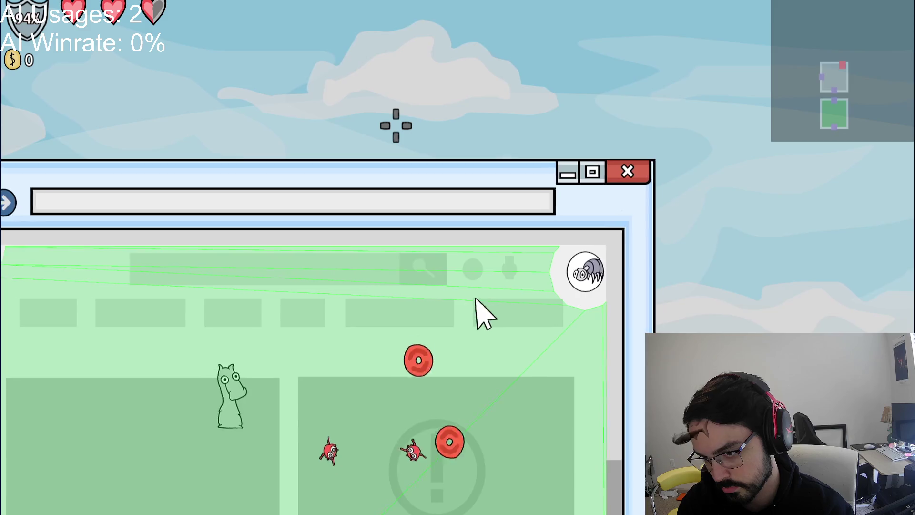
pyautogui.press('d')
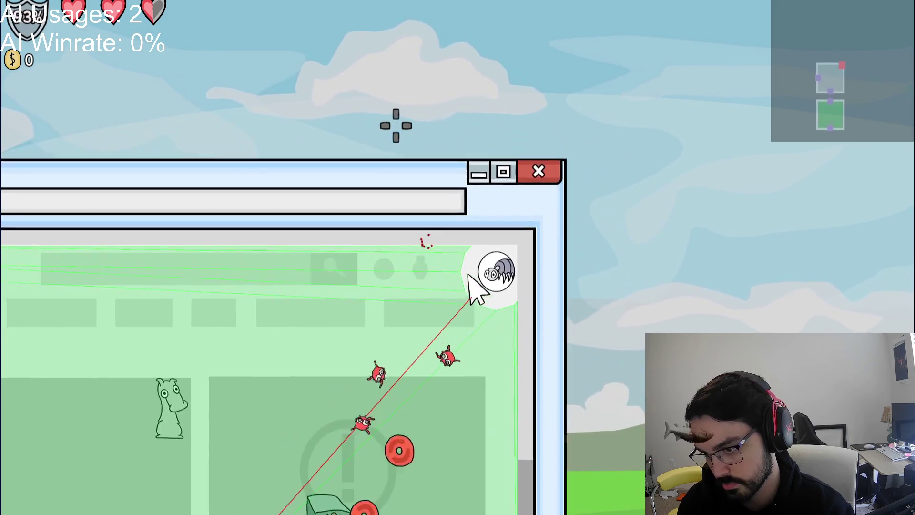
pyautogui.press('a')
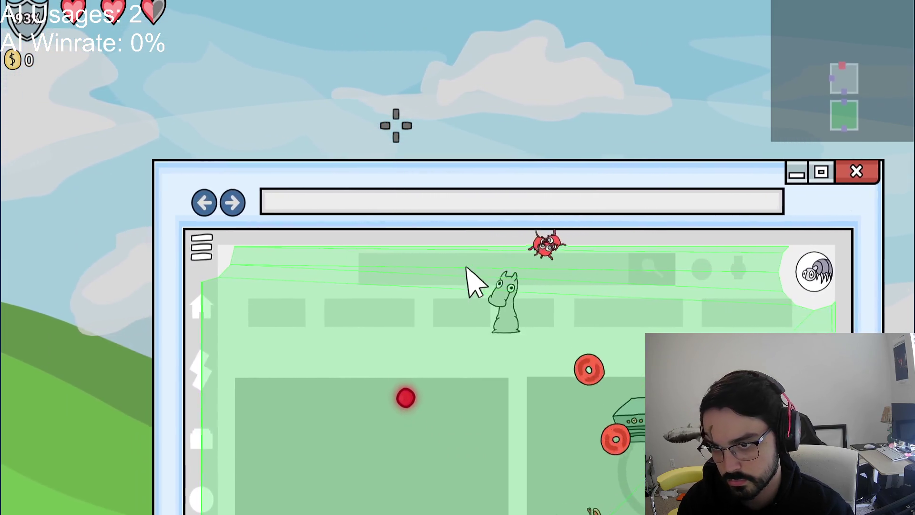
pyautogui.press('s')
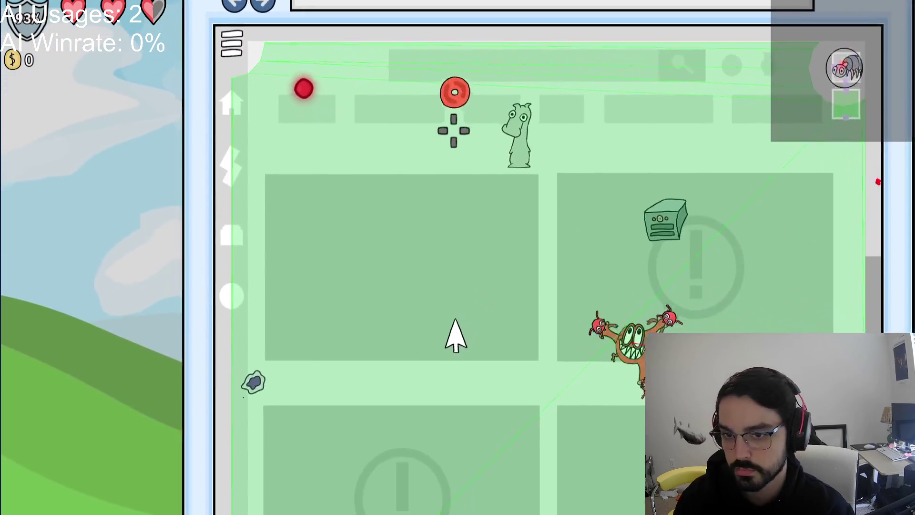
pyautogui.press('s')
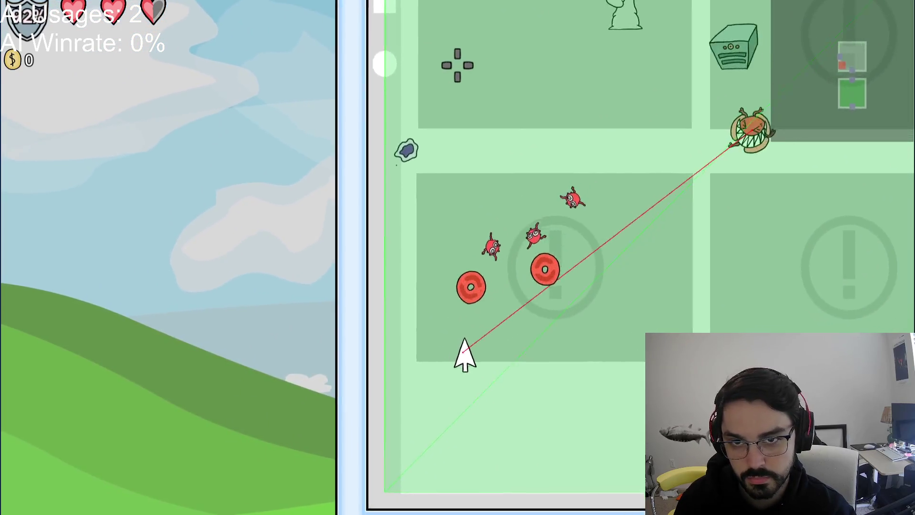
pyautogui.press('d')
pyautogui.press('d')
pyautogui.press('w')
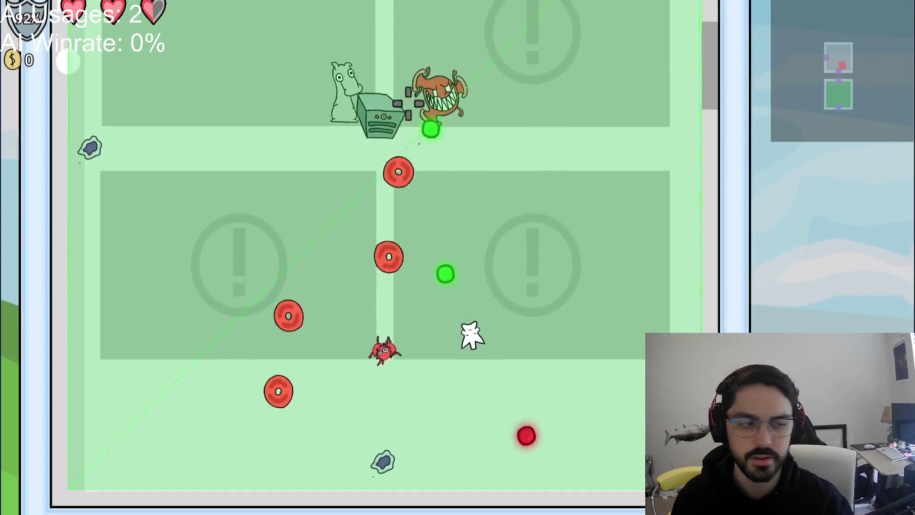
pyautogui.press('a')
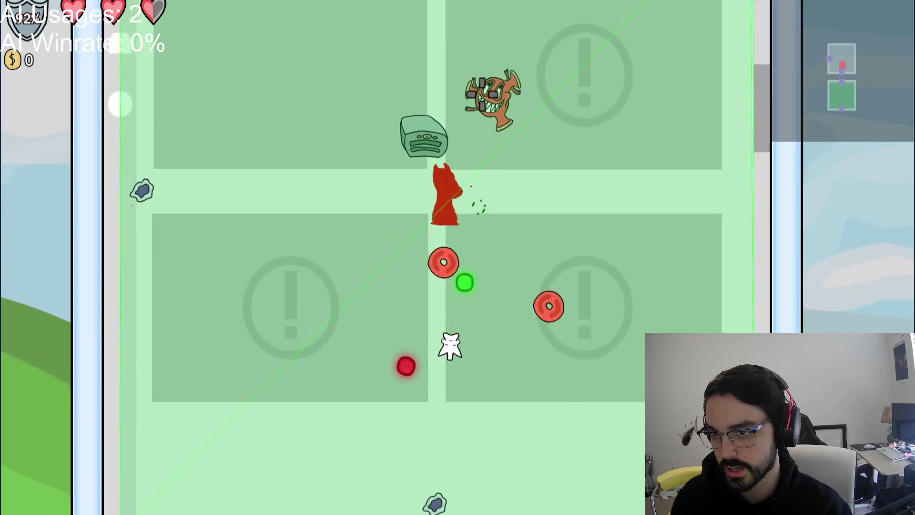
pyautogui.press('a')
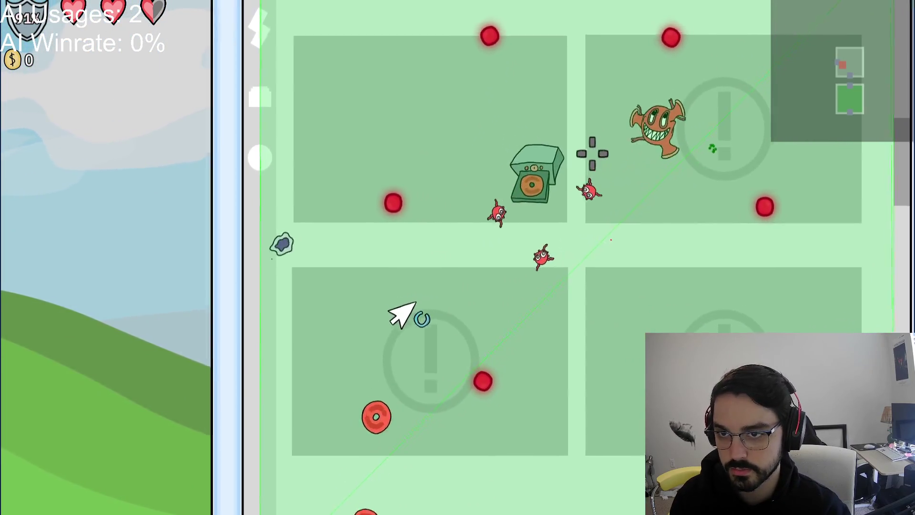
pyautogui.press('w')
pyautogui.press('d')
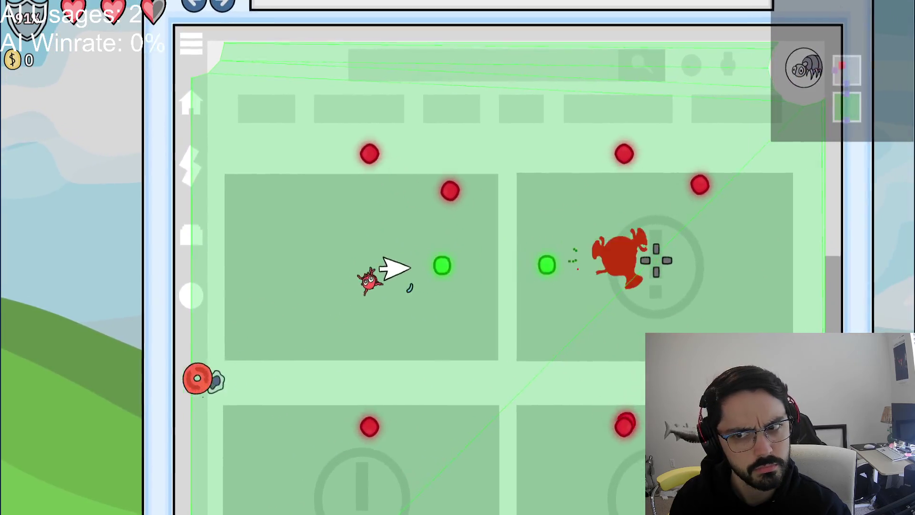
pyautogui.press('s')
pyautogui.press('a')
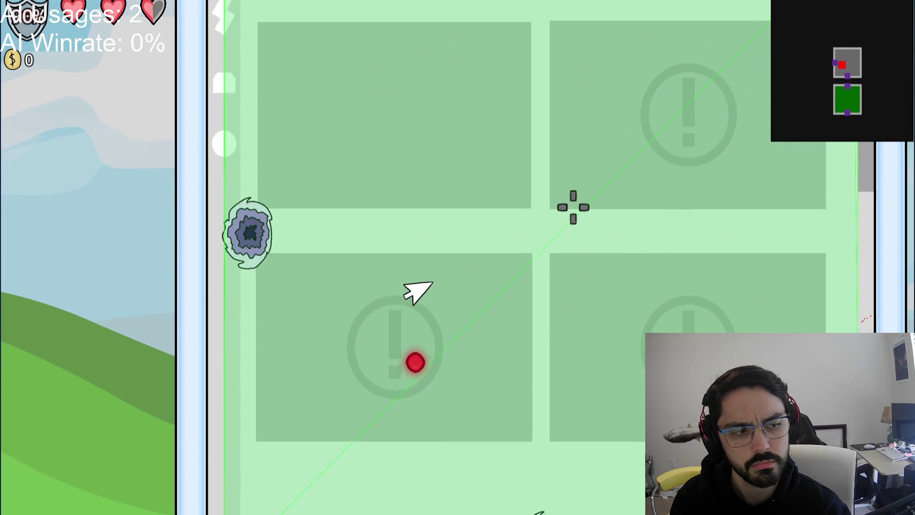
pyautogui.press('a')
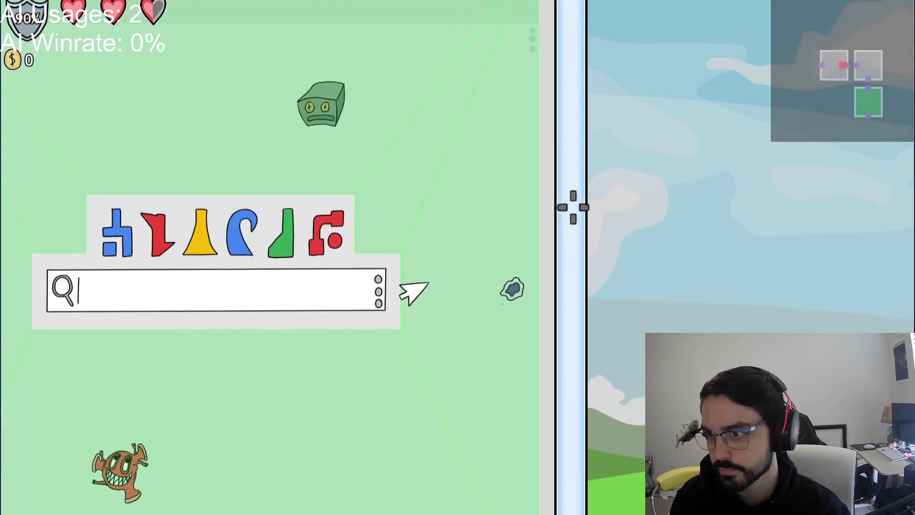
# Step: Collect the green dots past the search-bar obstacle, pause and resume, and keep dodging enemies
pyautogui.press('a')
pyautogui.press('w')
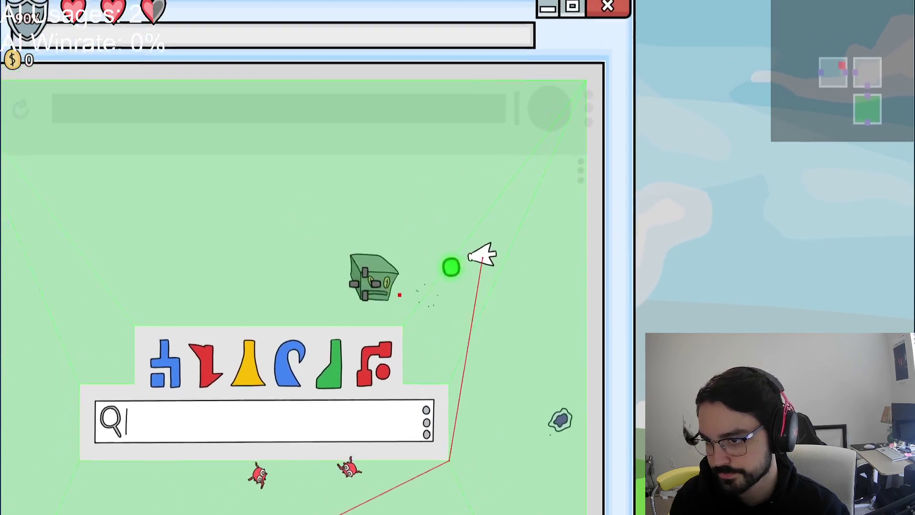
pyautogui.press('d')
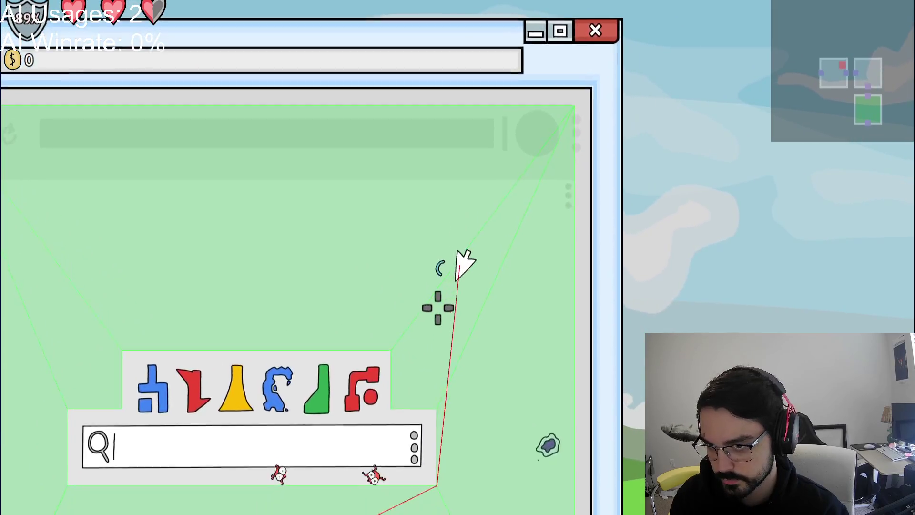
pyautogui.press('s')
pyautogui.press('d')
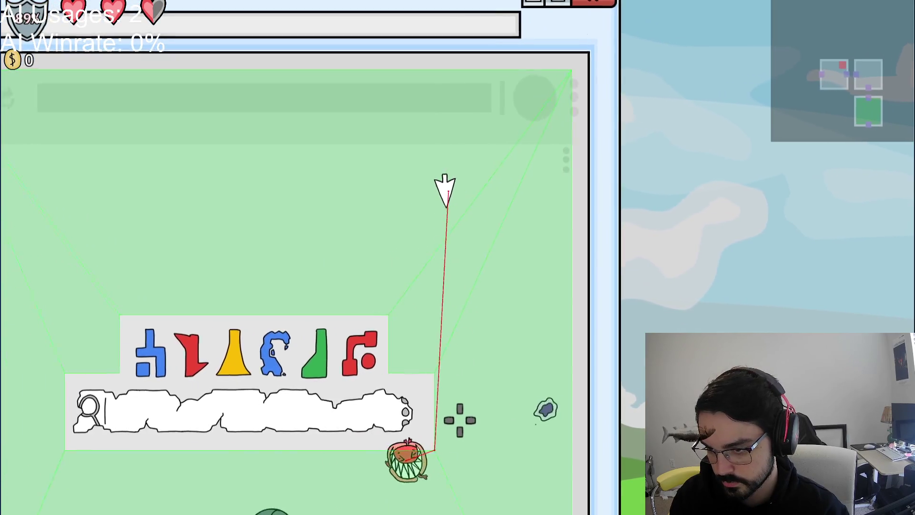
pyautogui.press('w')
pyautogui.press('d')
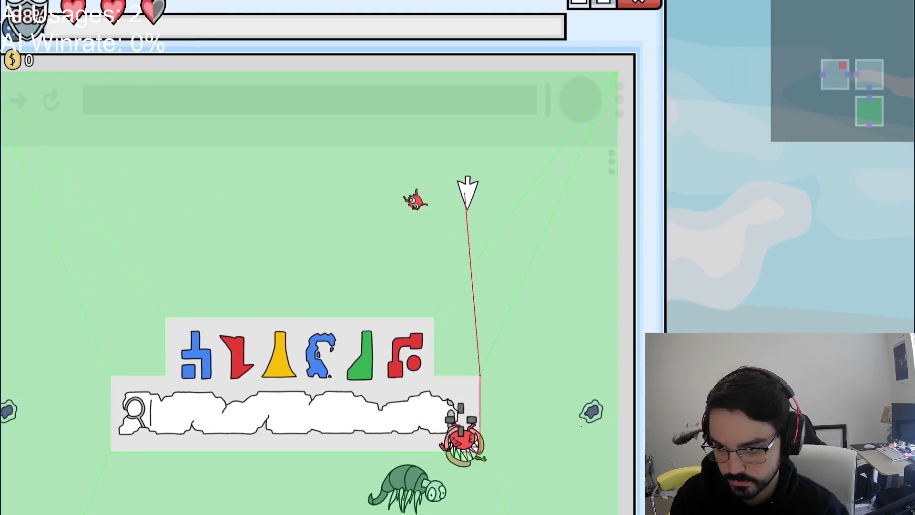
pyautogui.press('s')
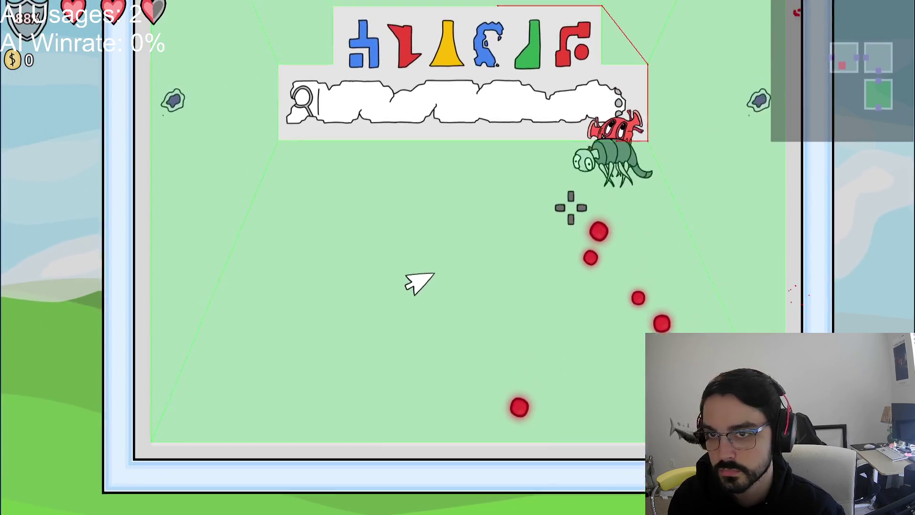
pyautogui.press('Escape')
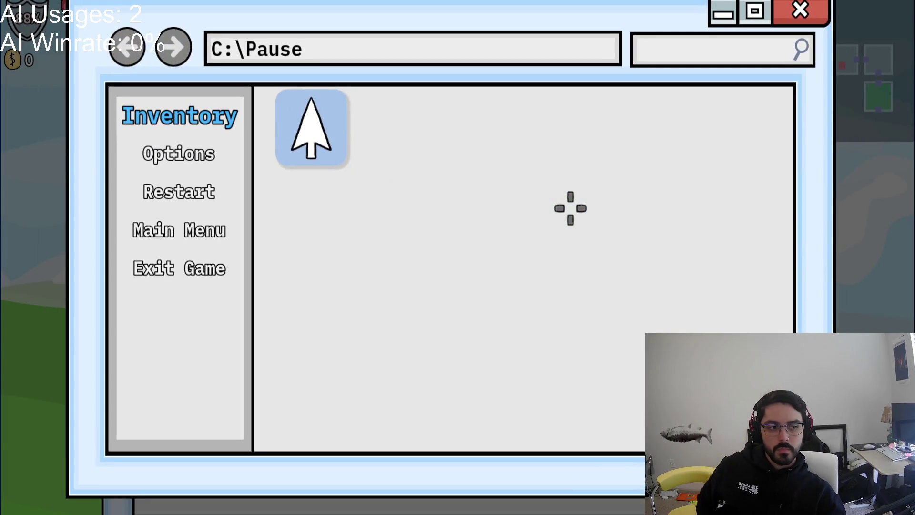
pyautogui.press('Escape')
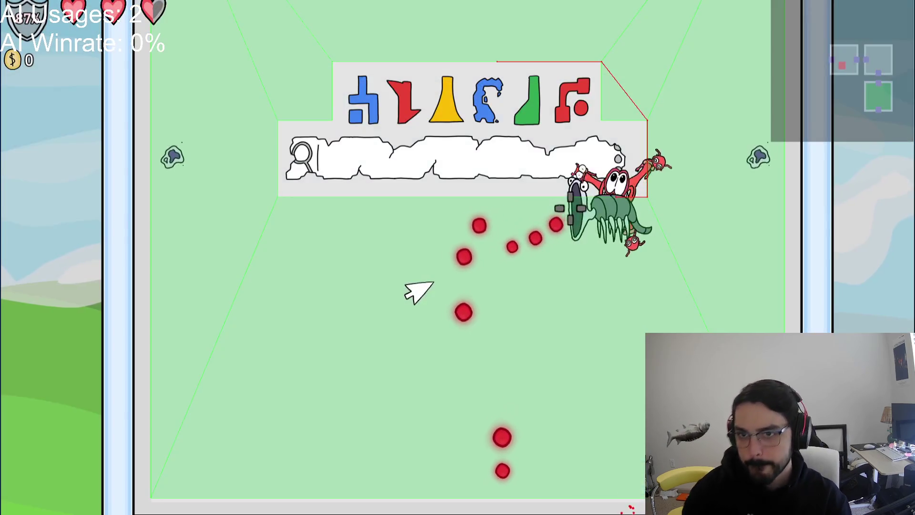
pyautogui.press('w')
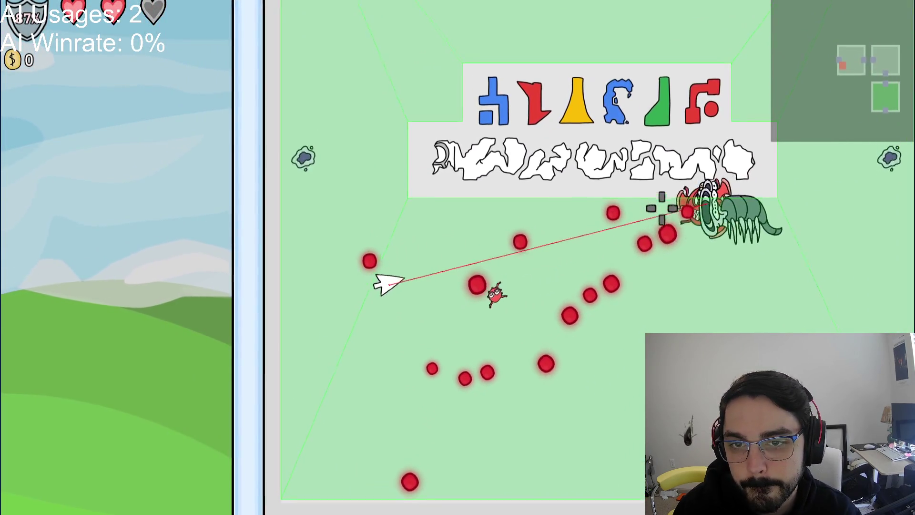
pyautogui.press('d')
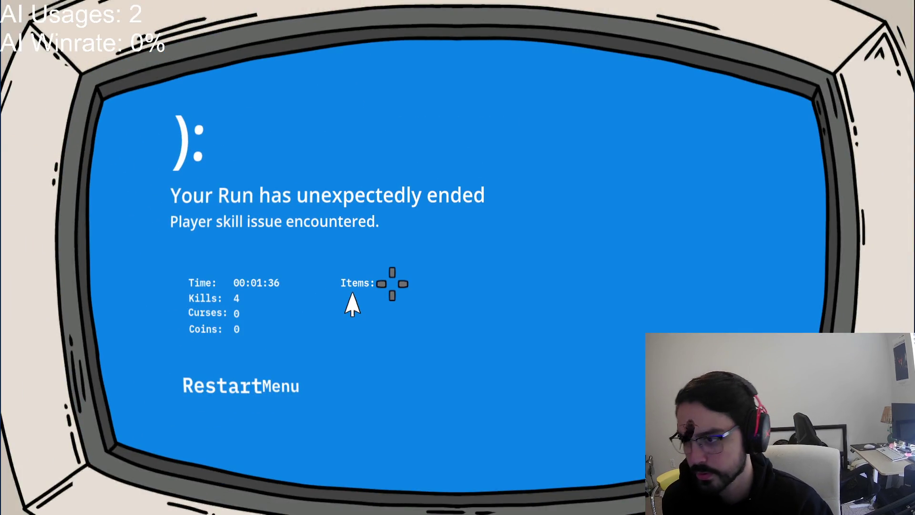
# Step: Restart the run from the game-over screen
pyautogui.click(217, 390)
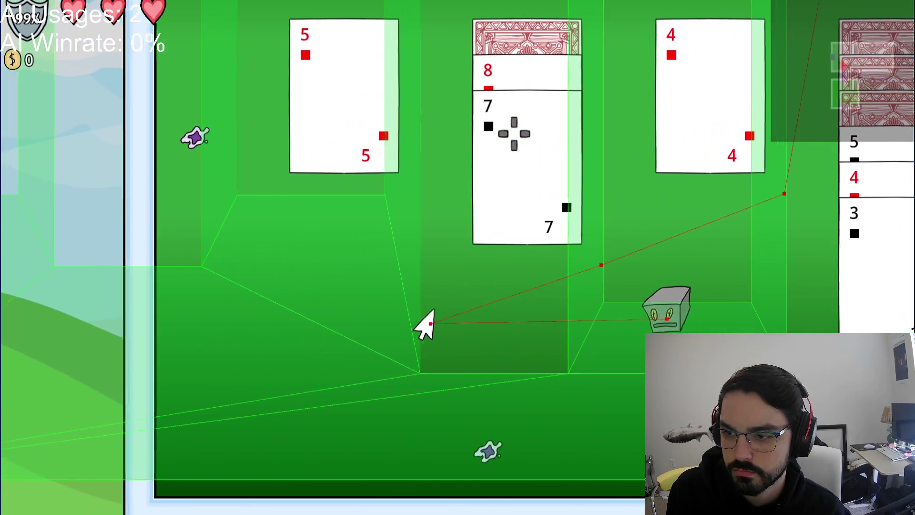
# Step: Walk the player left and up the card table, pause, move down-right, then resume
pyautogui.press('a')
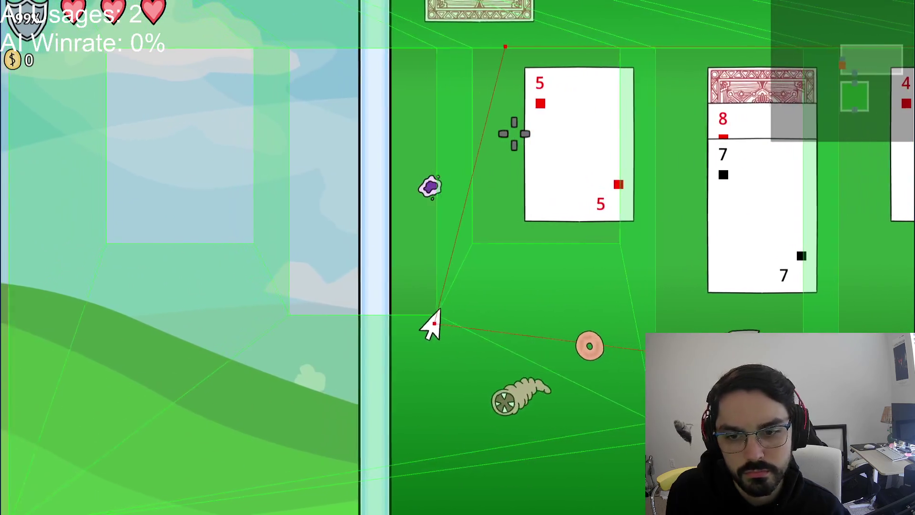
pyautogui.press('w')
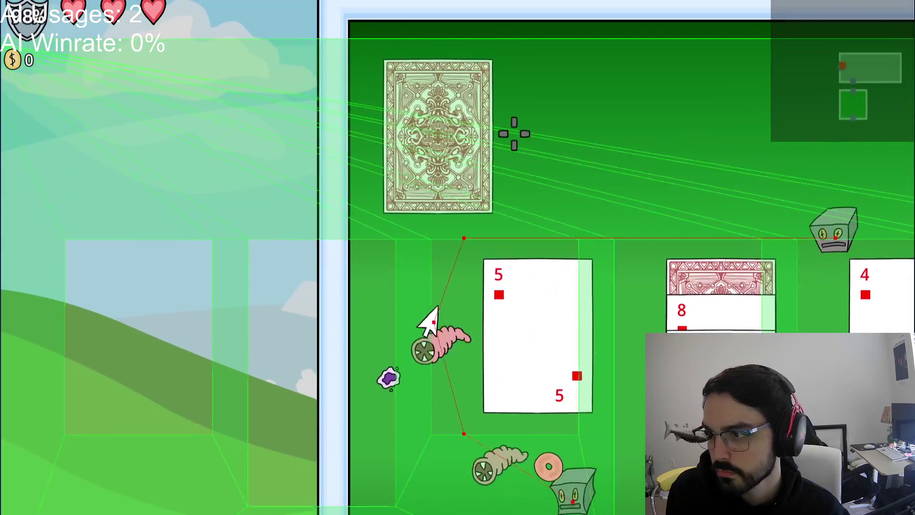
pyautogui.press('Escape')
pyautogui.press('Escape')
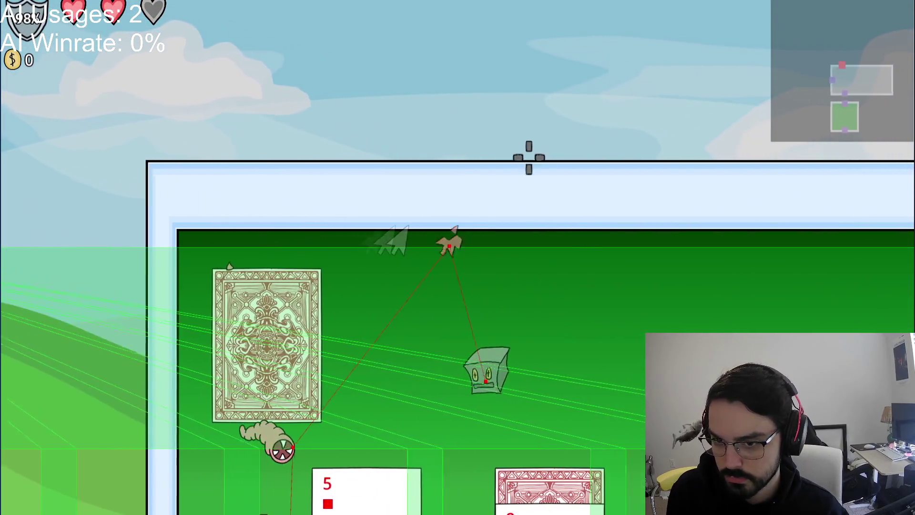
pyautogui.press('s')
pyautogui.press('d')
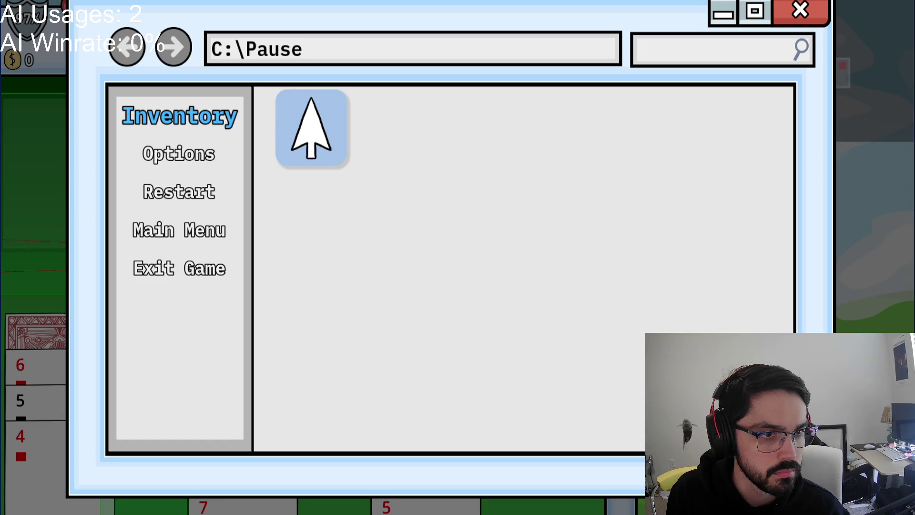
pyautogui.press('Escape')
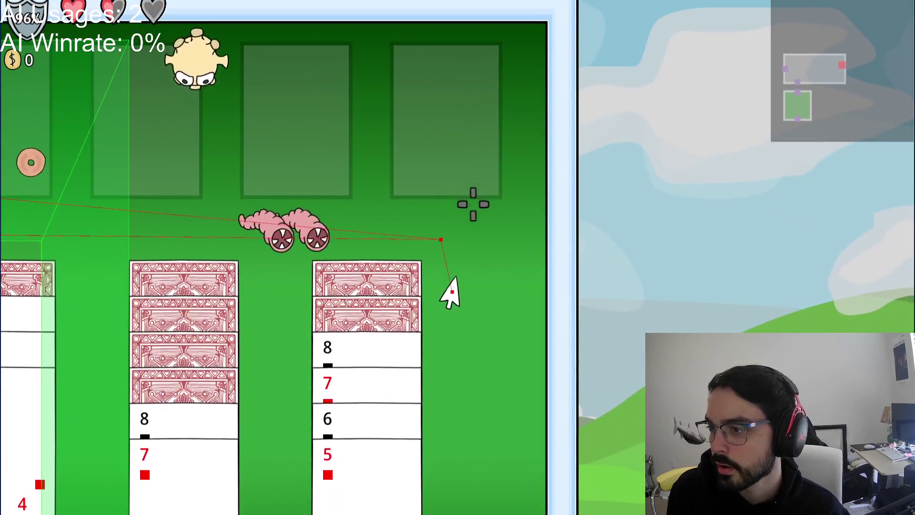
# Step: Roam the solitaire table down, left and up, pause again, and return to the Godot editor
pyautogui.press('s')
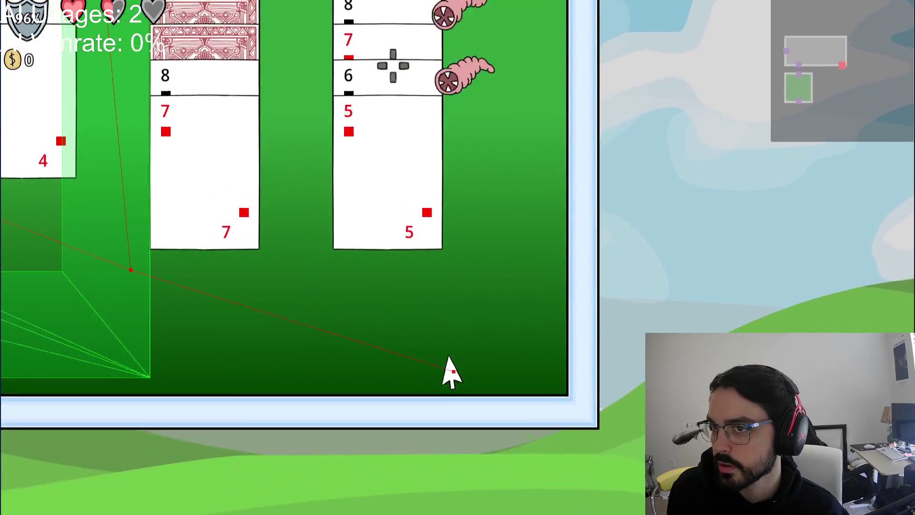
pyautogui.press('a')
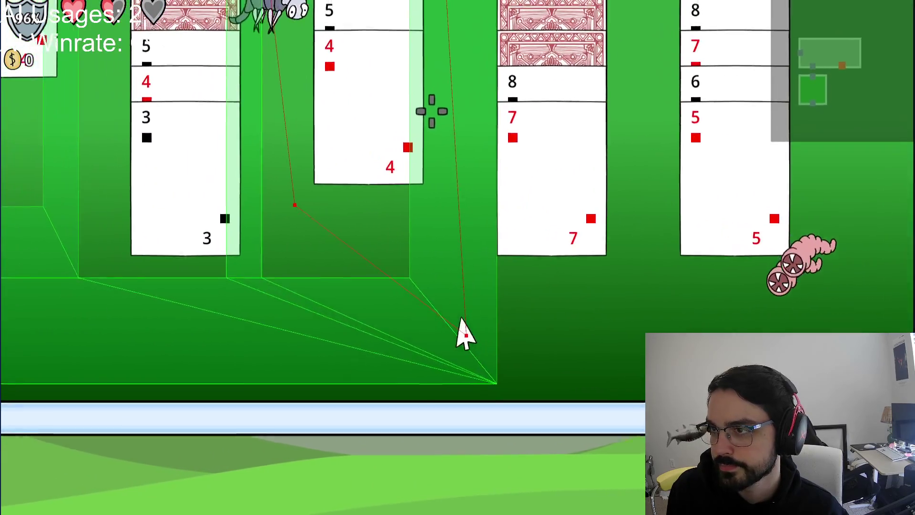
pyautogui.press('w')
pyautogui.press('s')
pyautogui.press('a')
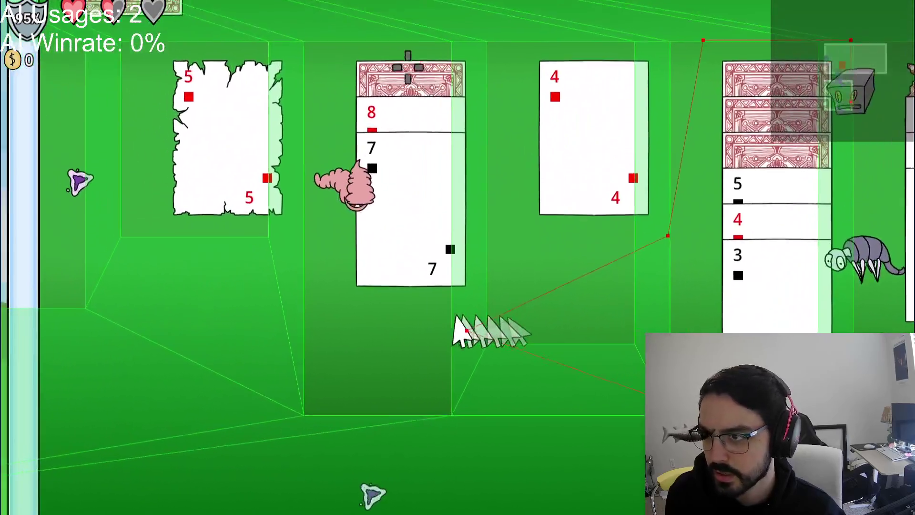
pyautogui.press('w')
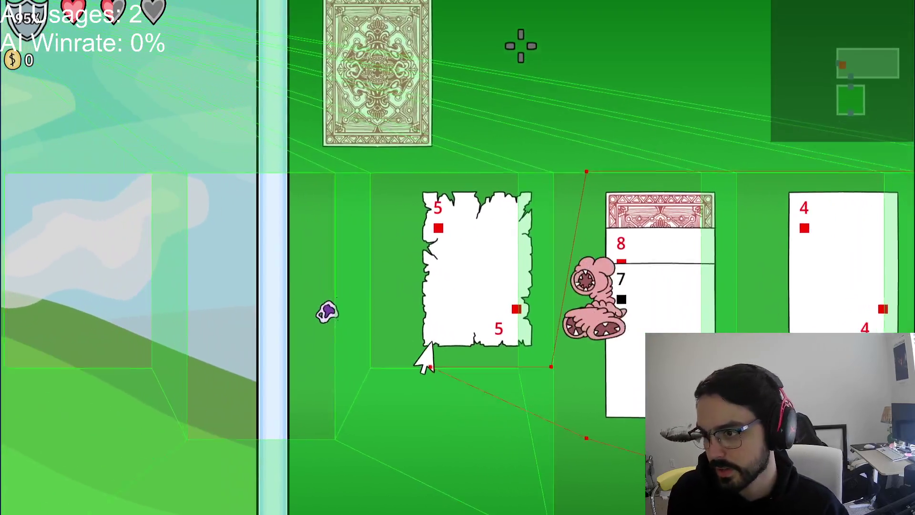
pyautogui.press('a')
pyautogui.press('w')
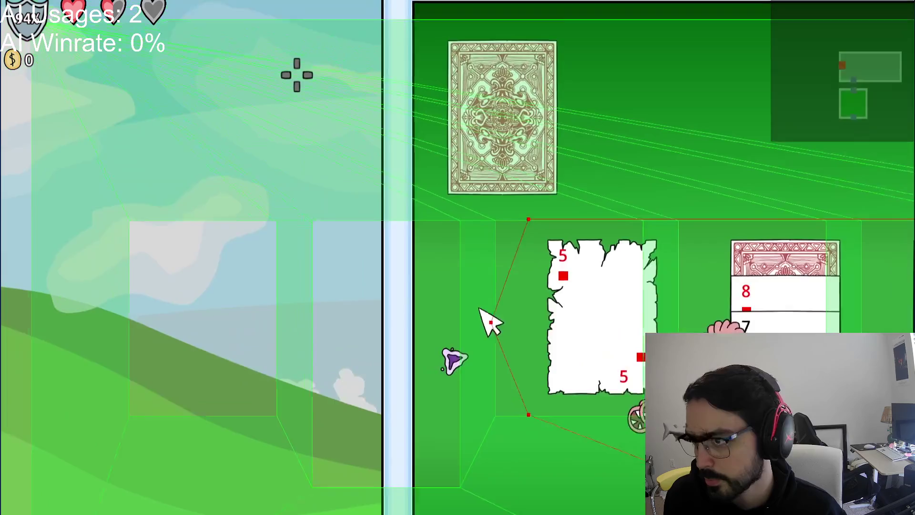
pyautogui.press('a')
pyautogui.press('Escape')
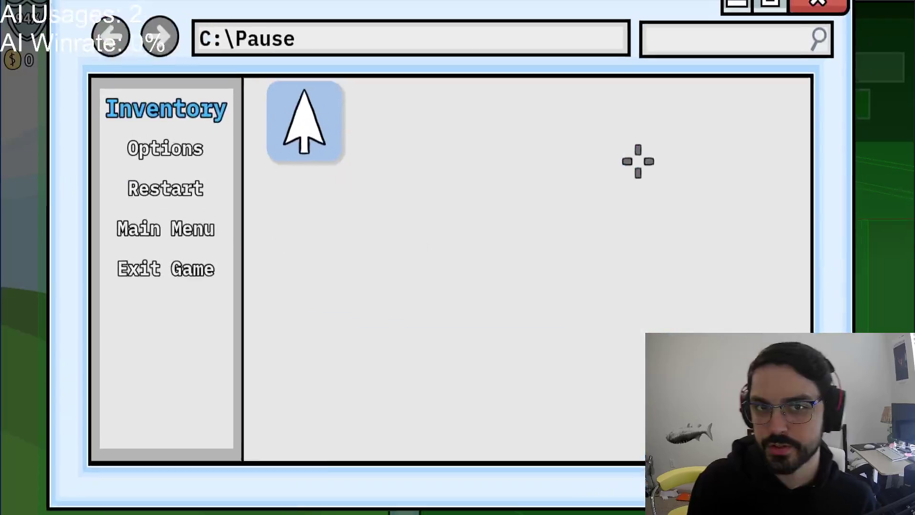
pyautogui.hotkey('alt', 'Tab')
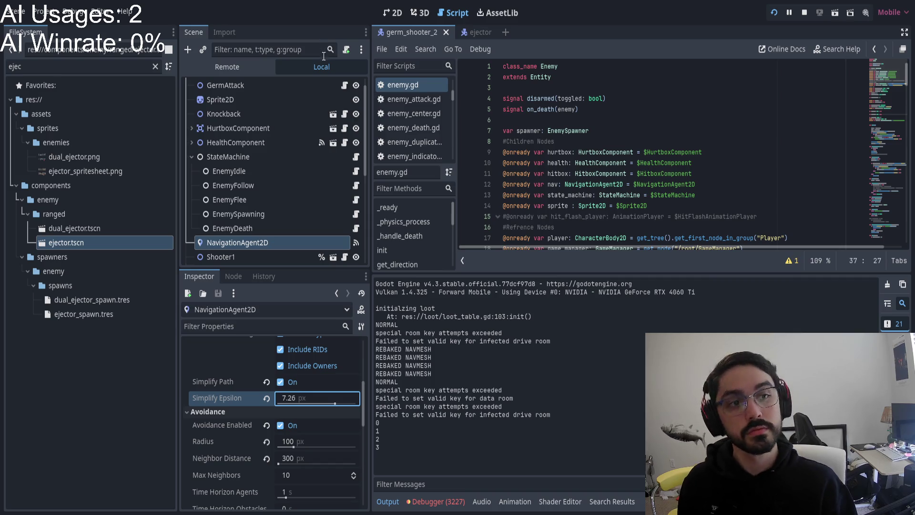
# Step: Glance at the enemy scene, then go back and scroll through the enemy script
pyautogui.click(387, 14)
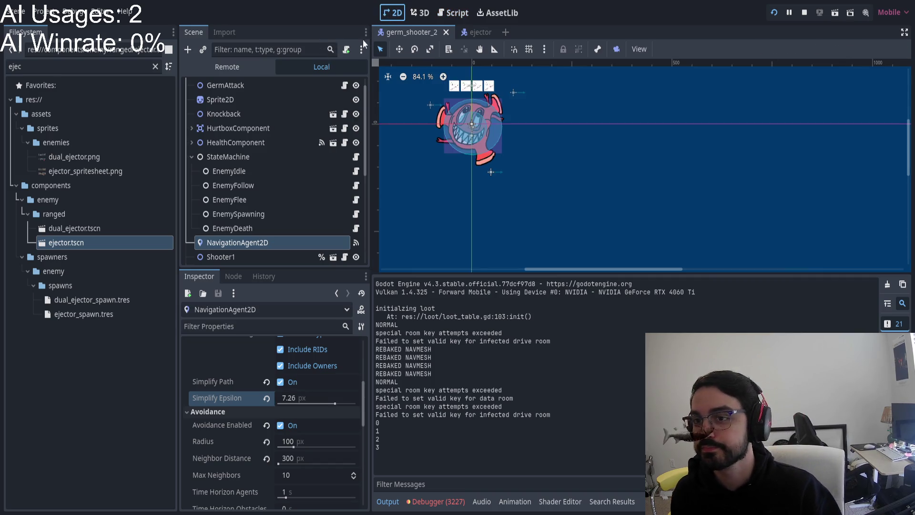
pyautogui.click(450, 14)
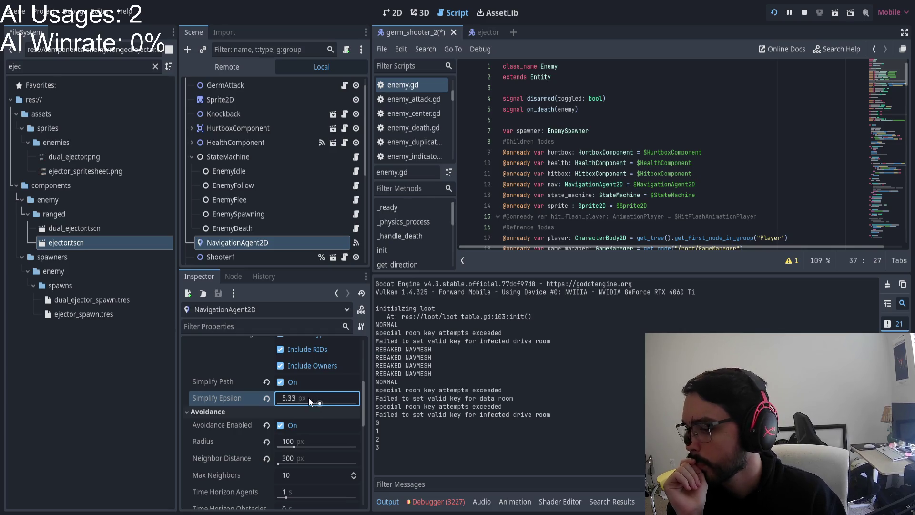
pyautogui.scroll(-5, 308, 381)
pyautogui.scroll(3, 307, 371)
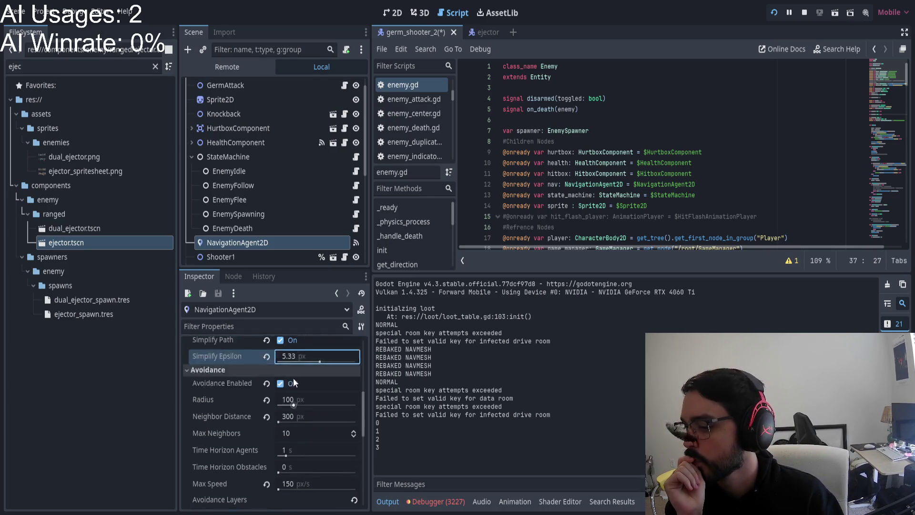
pyautogui.scroll(5, 293, 383)
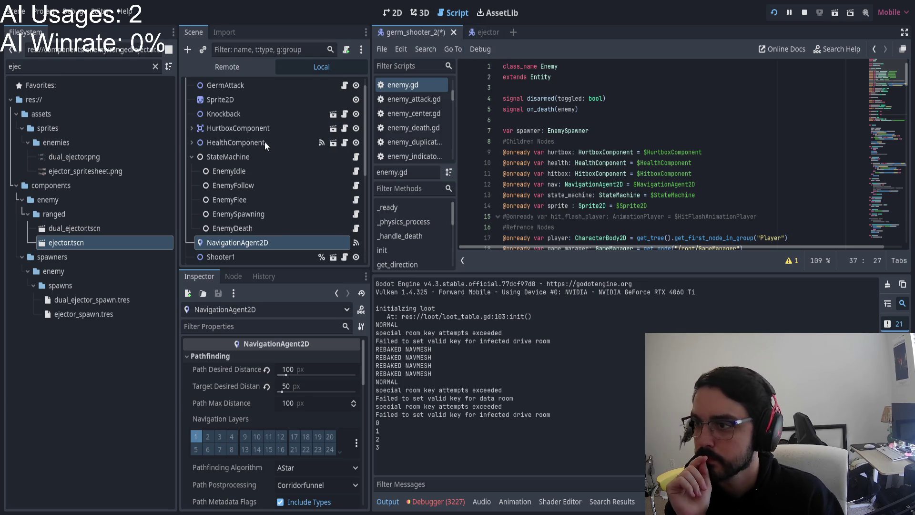
pyautogui.scroll(1, 264, 143)
pyautogui.scroll(-10, 408, 114)
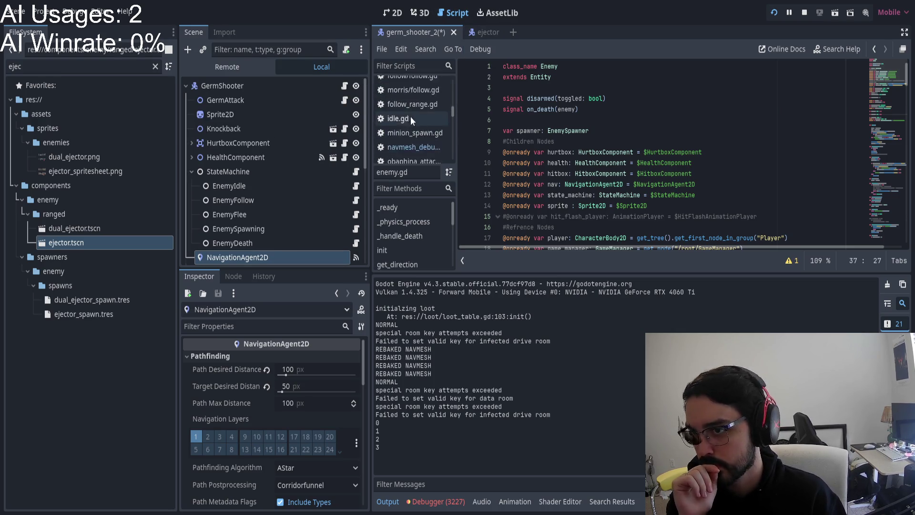
pyautogui.scroll(-1, 415, 124)
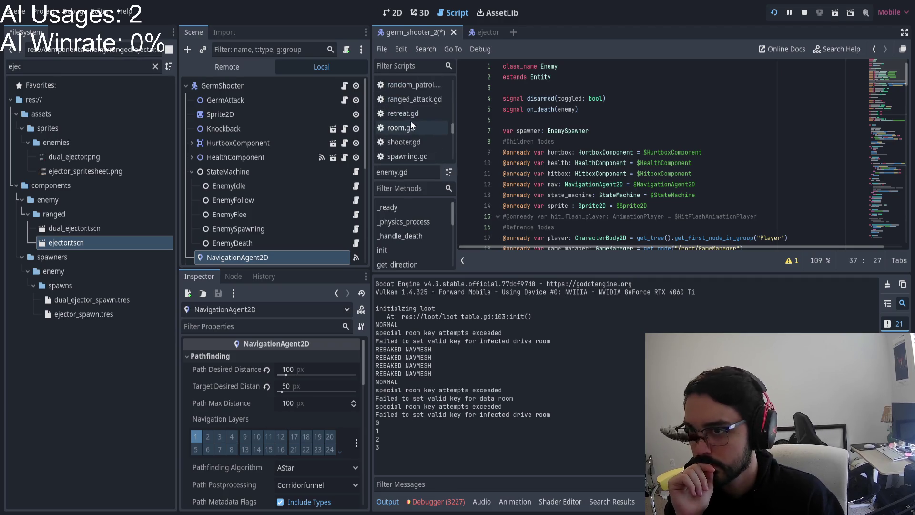
# Step: Open room.gd, scroll down to generate(), and switch the Scene dock to Remote
pyautogui.click(408, 128)
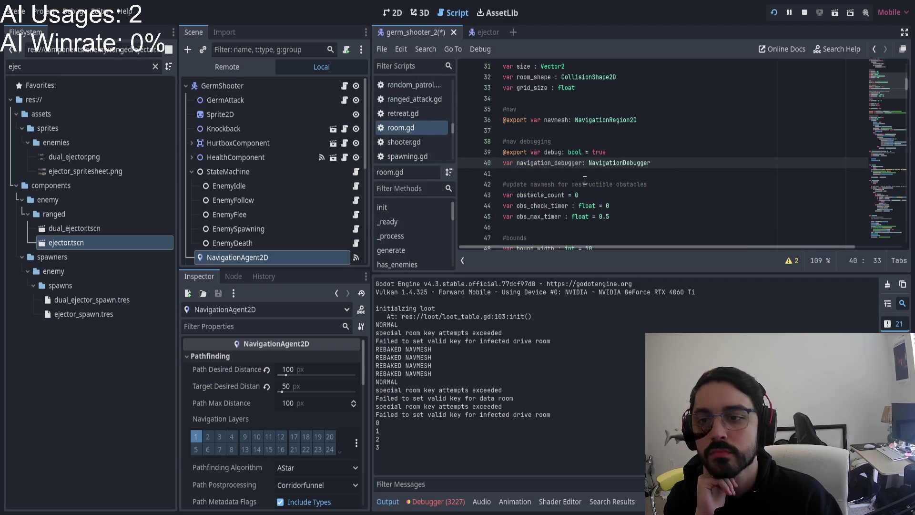
pyautogui.scroll(-10, 585, 180)
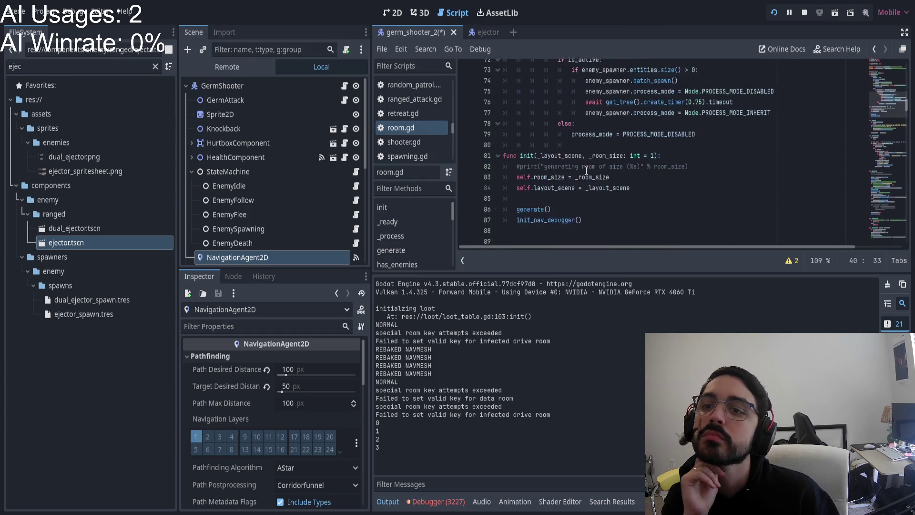
pyautogui.scroll(-5, 585, 170)
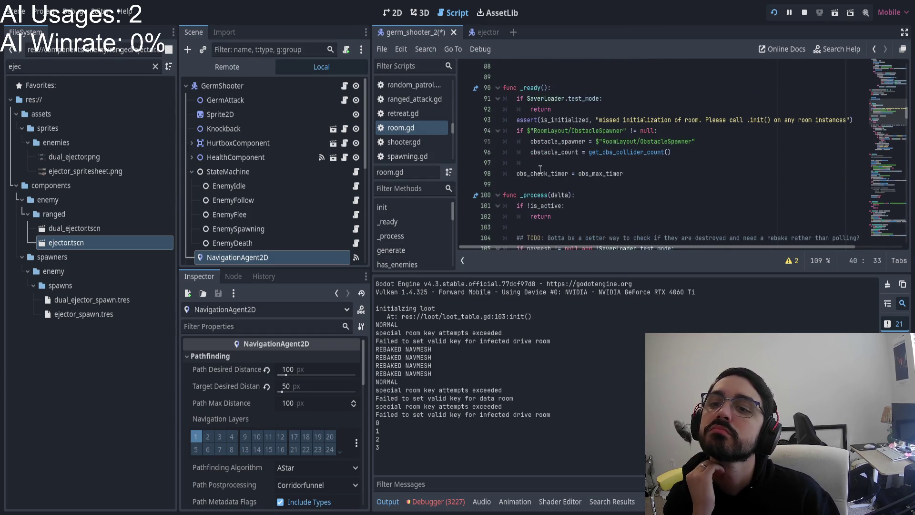
pyautogui.scroll(-7, 536, 169)
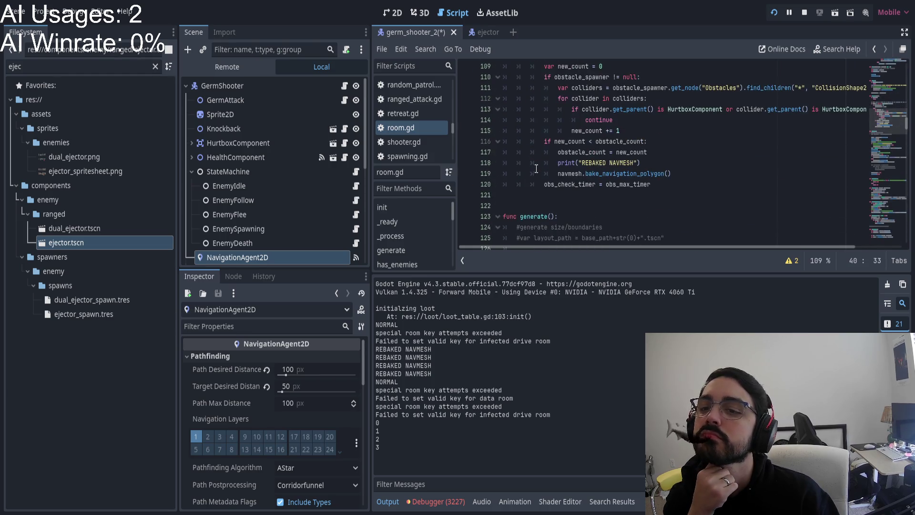
pyautogui.click(227, 67)
pyautogui.click(256, 49)
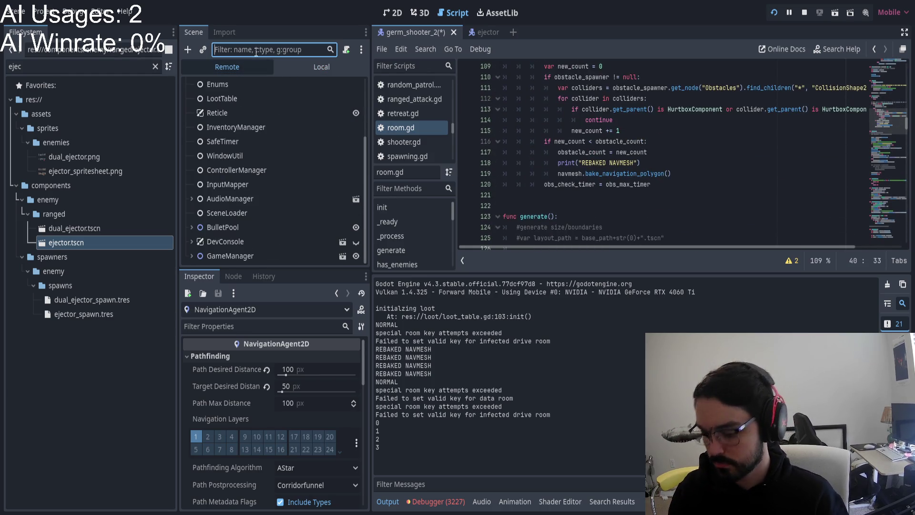
pyautogui.write('navigationdebugger')
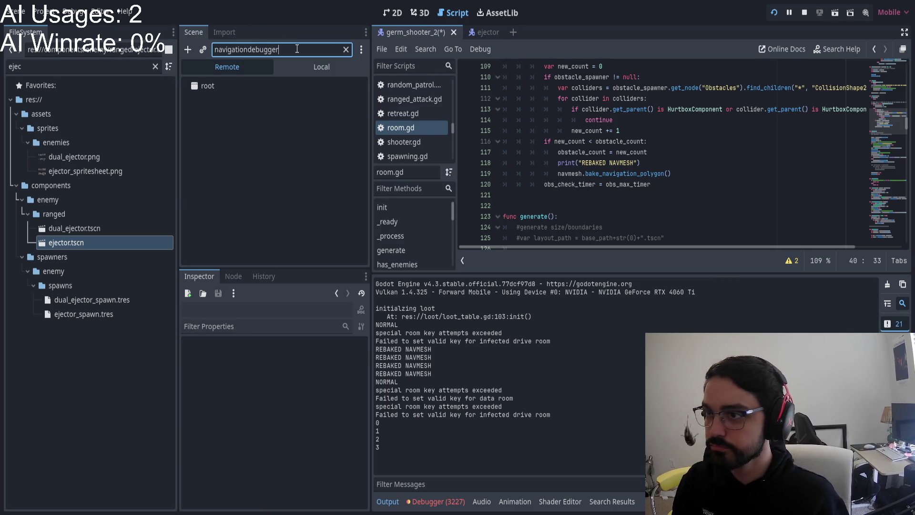
pyautogui.press('BackSpace')
pyautogui.press('BackSpace')
pyautogui.press('BackSpace')
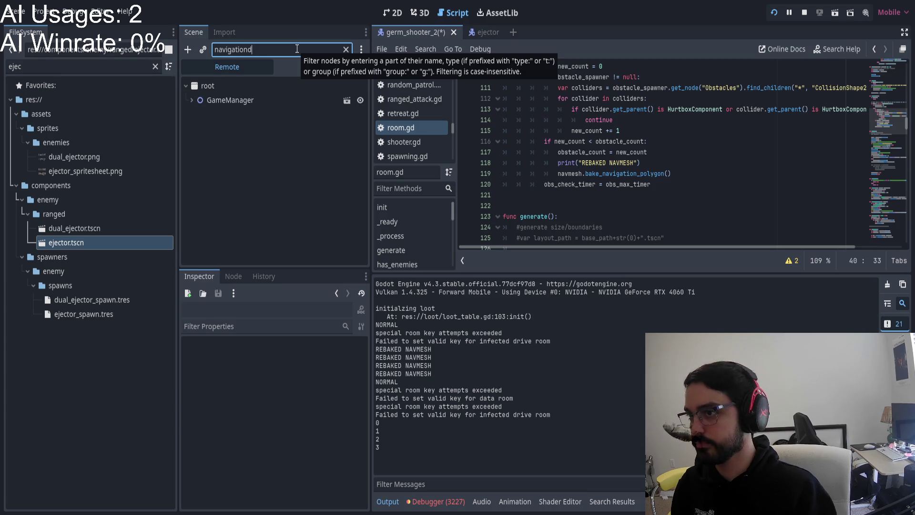
pyautogui.click(191, 100)
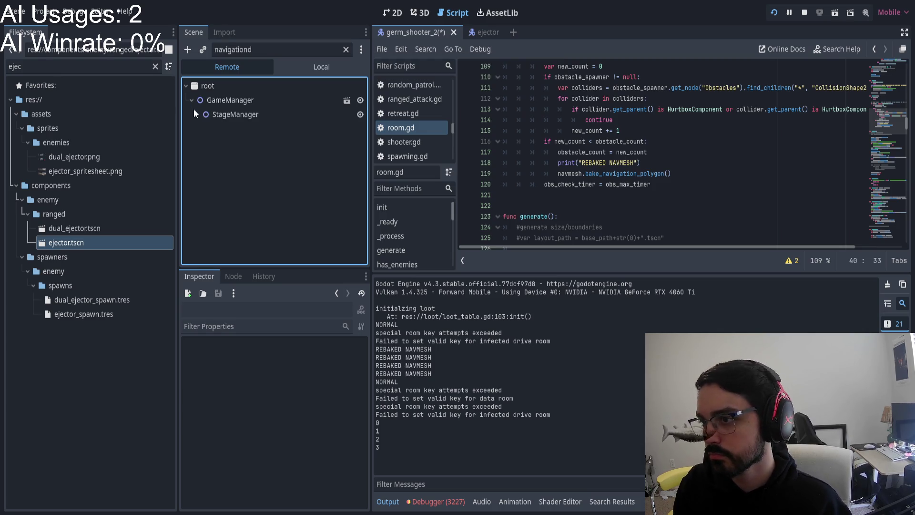
pyautogui.click(197, 114)
pyautogui.scroll(-3, 208, 153)
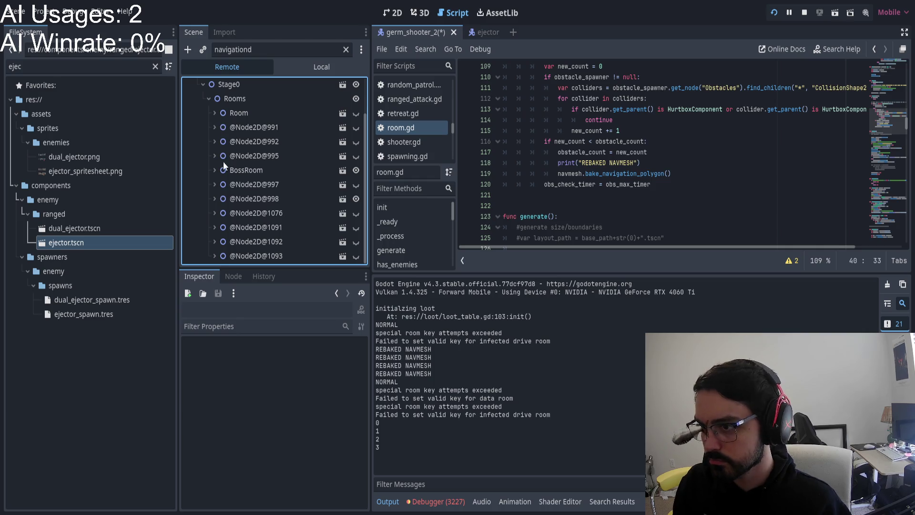
pyautogui.click(214, 198)
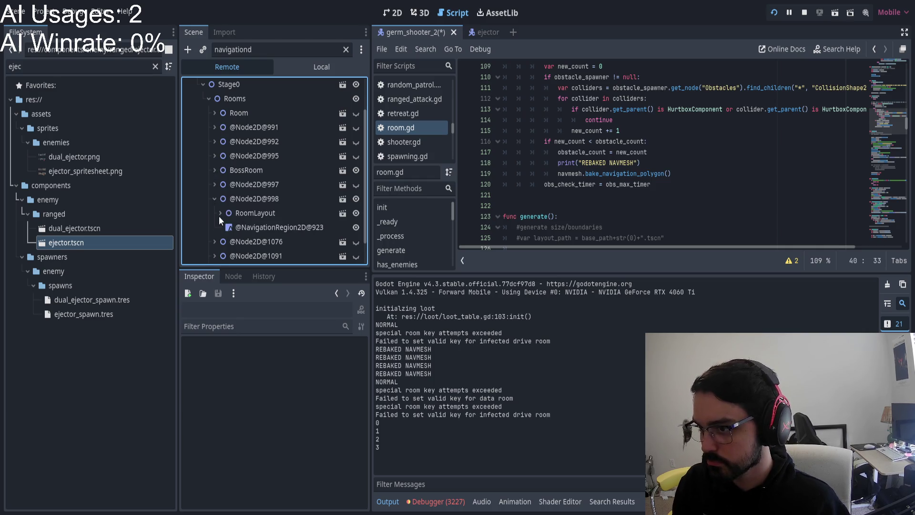
pyautogui.click(220, 214)
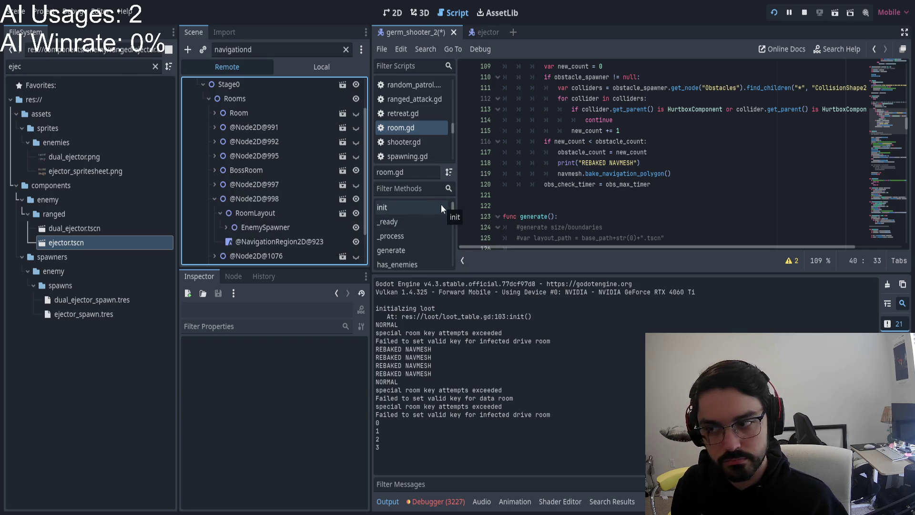
pyautogui.click(213, 184)
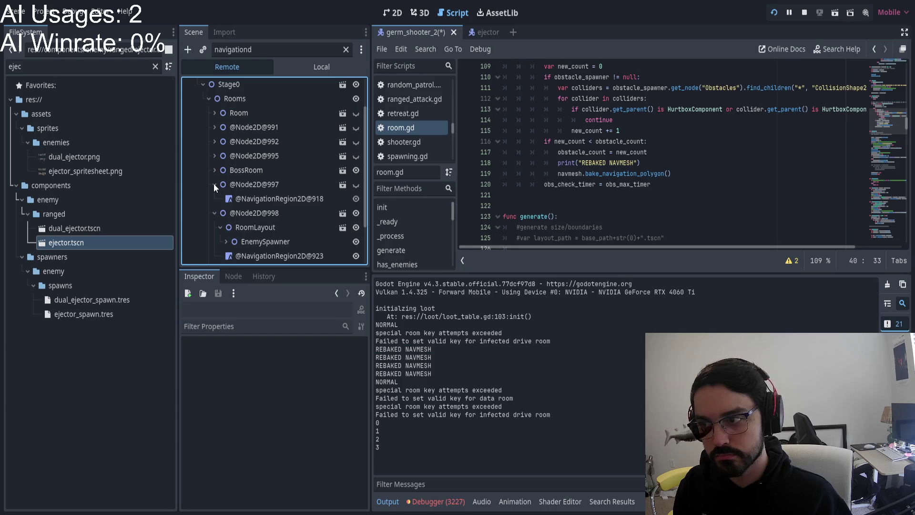
pyautogui.click(213, 184)
pyautogui.click(345, 48)
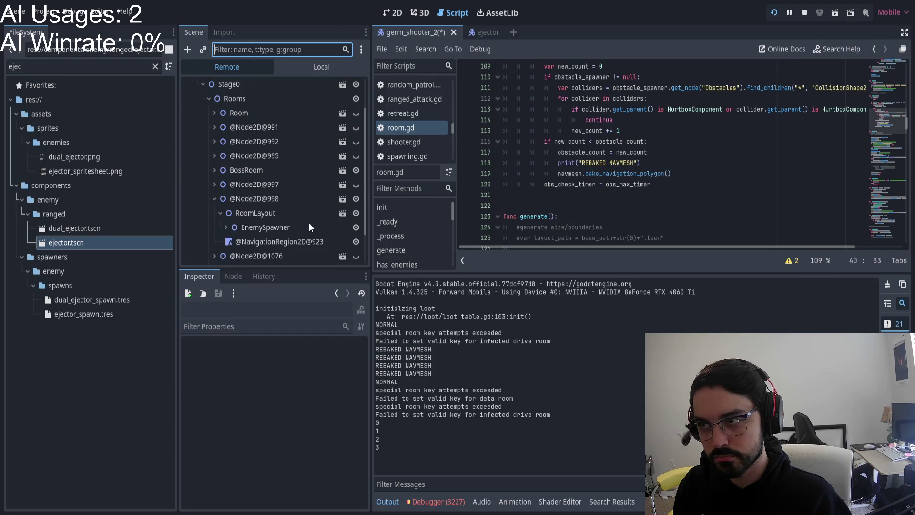
pyautogui.scroll(-8, 232, 197)
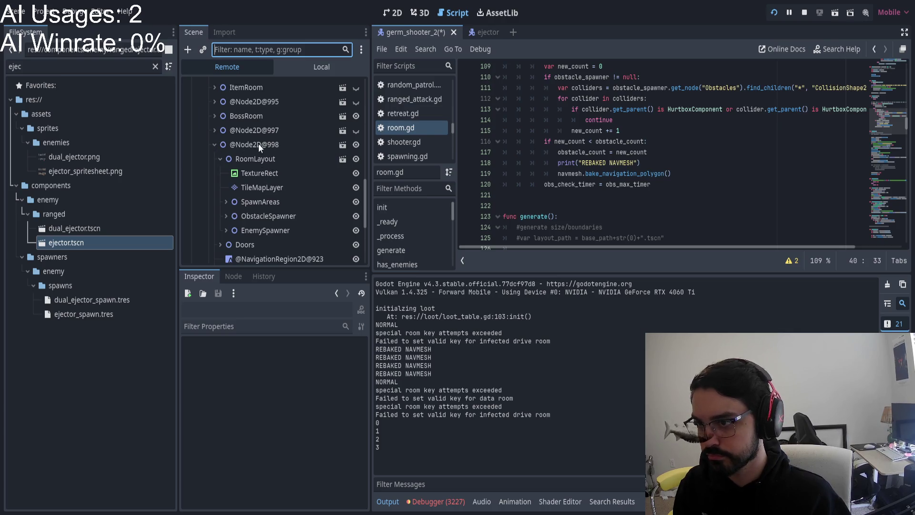
pyautogui.click(220, 159)
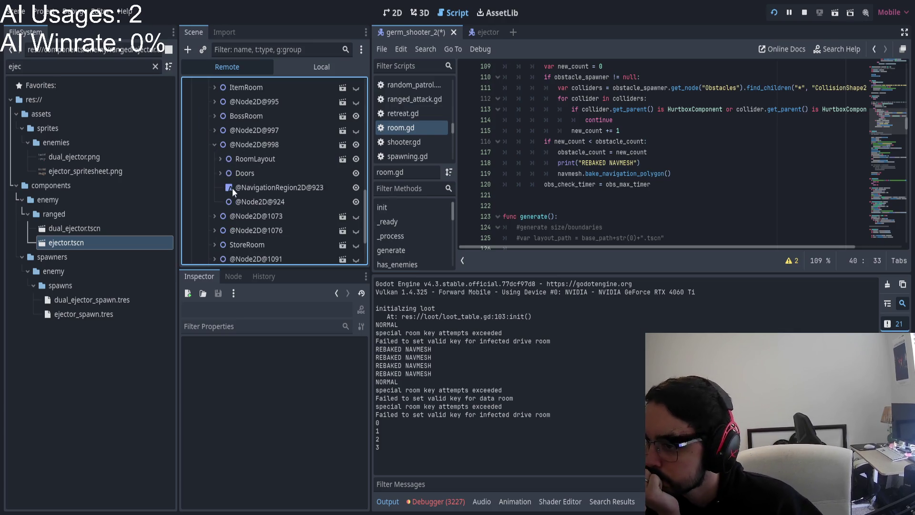
pyautogui.click(243, 199)
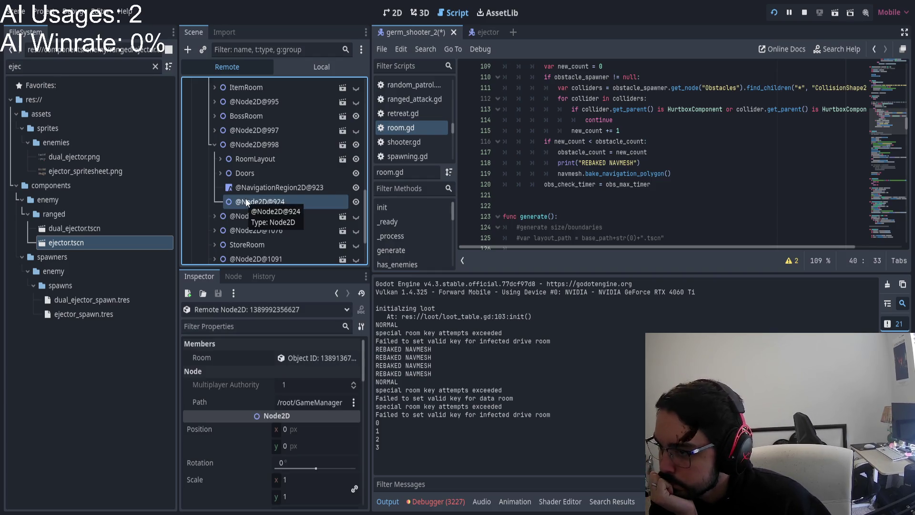
pyautogui.scroll(-4, 336, 369)
pyautogui.scroll(3, 306, 374)
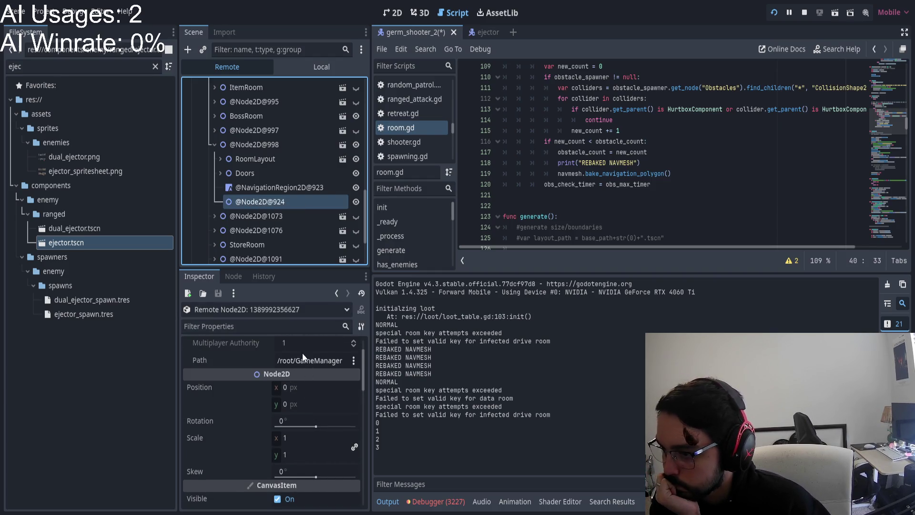
pyautogui.click(253, 146)
pyautogui.scroll(-5, 301, 495)
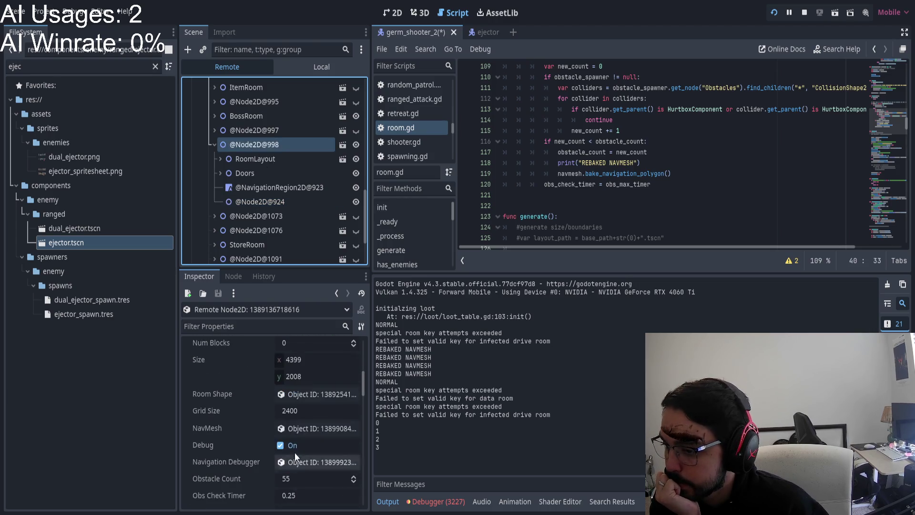
pyautogui.scroll(-5, 294, 453)
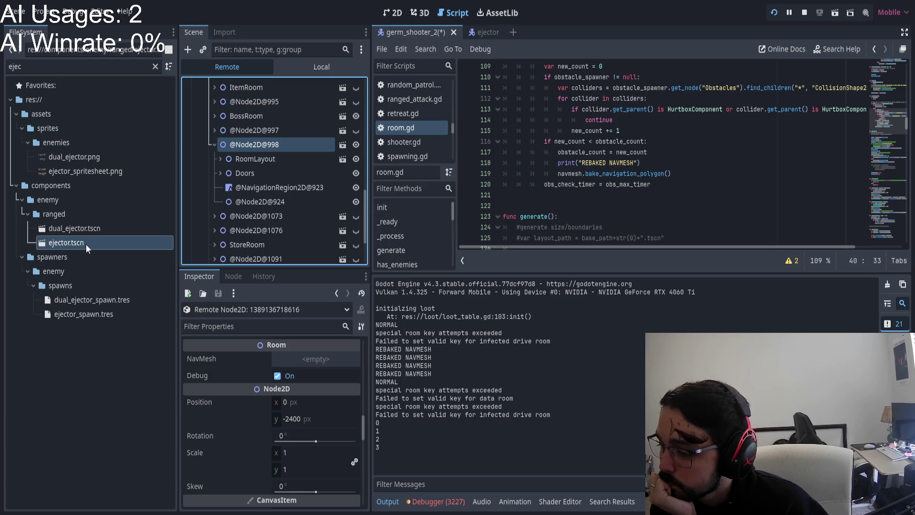
pyautogui.scroll(-2, 305, 401)
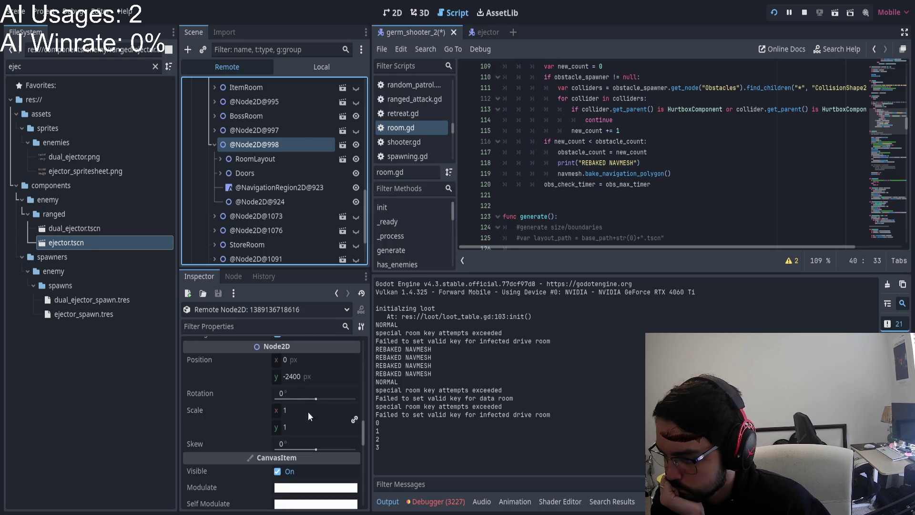
pyautogui.scroll(-3, 284, 421)
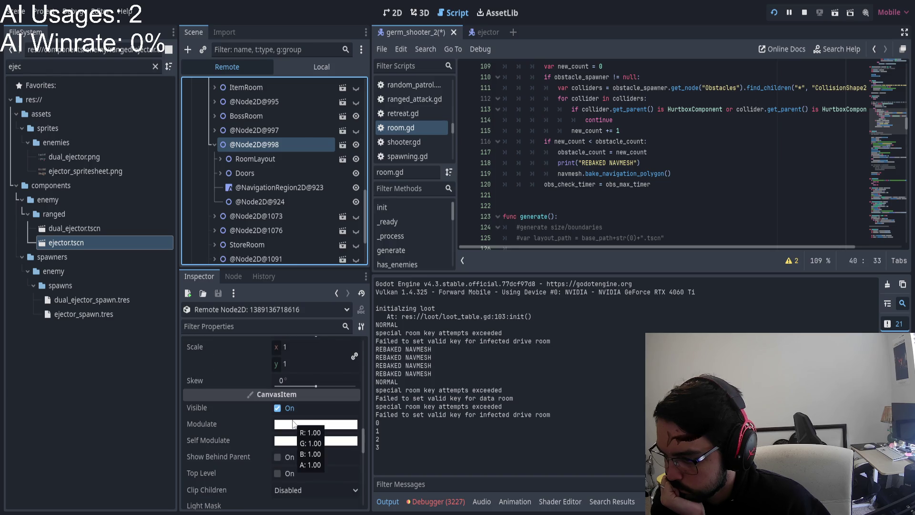
pyautogui.scroll(-2, 296, 433)
pyautogui.scroll(-2, 305, 448)
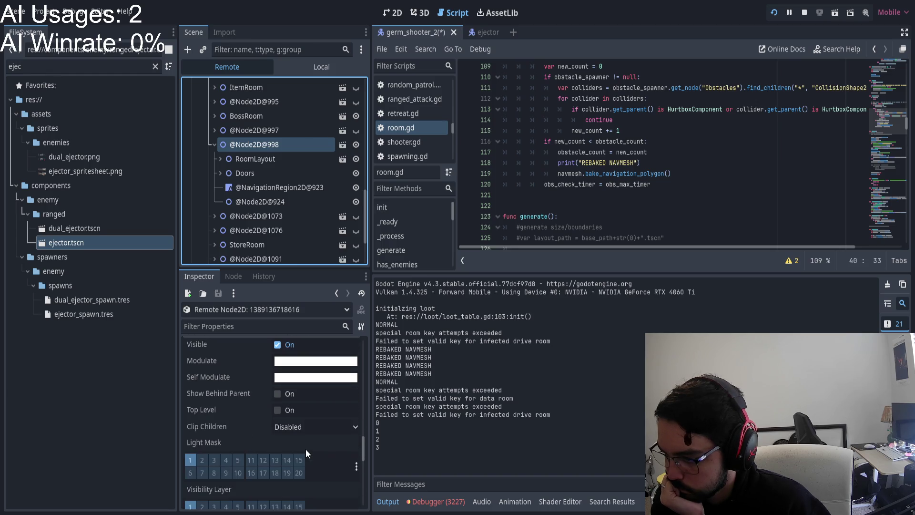
pyautogui.scroll(10, 305, 446)
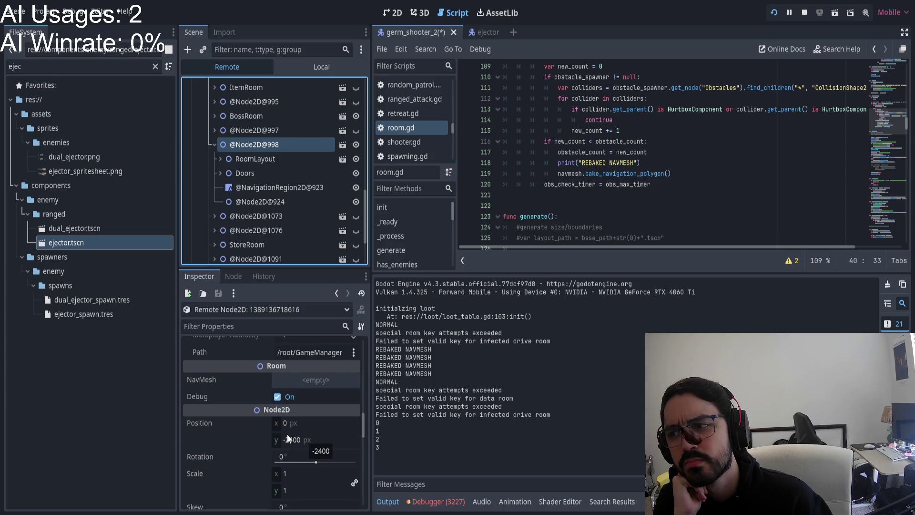
pyautogui.click(268, 160)
# Step: Expand RoomLayout in the remote tree and inspect its TextureRect
pyautogui.scroll(-10, 316, 449)
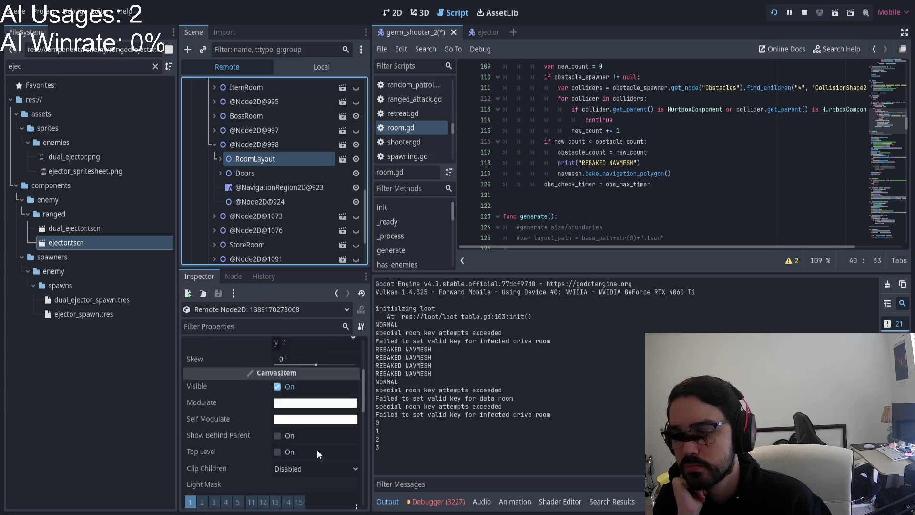
pyautogui.scroll(10, 320, 431)
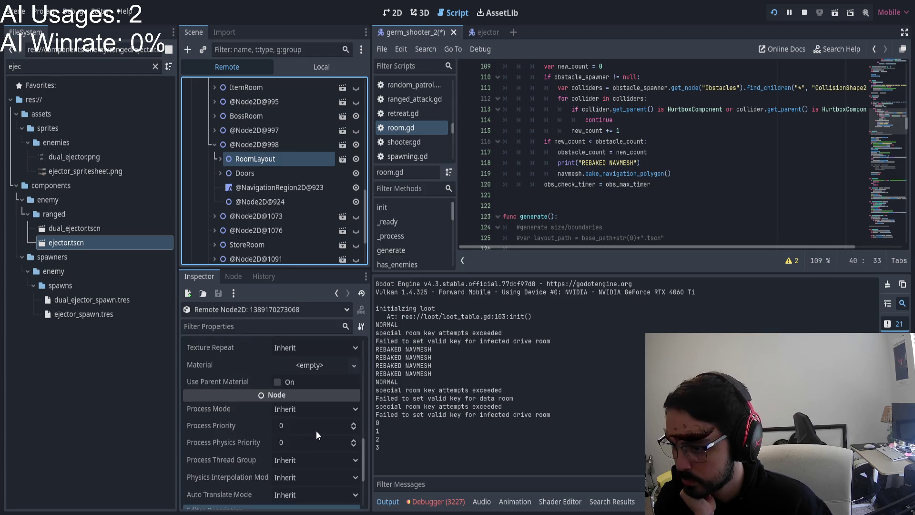
pyautogui.scroll(1, 316, 437)
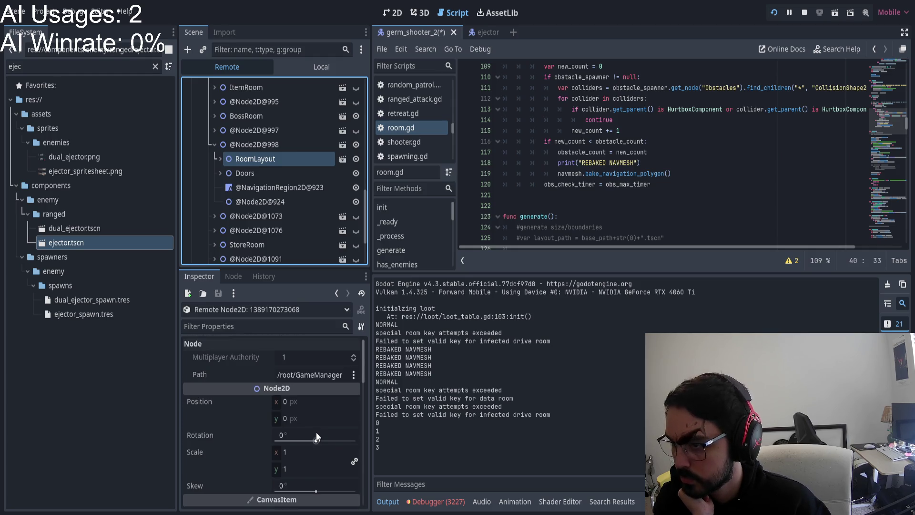
pyautogui.click(218, 159)
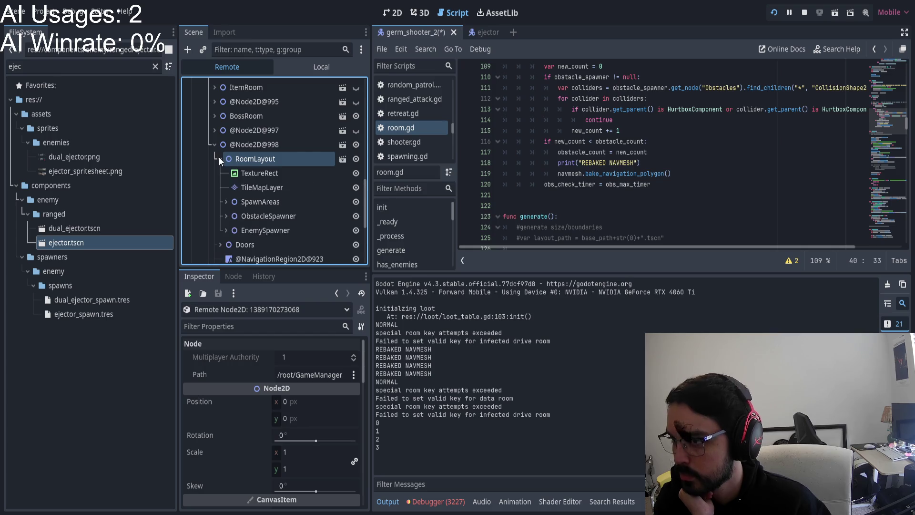
pyautogui.click(244, 175)
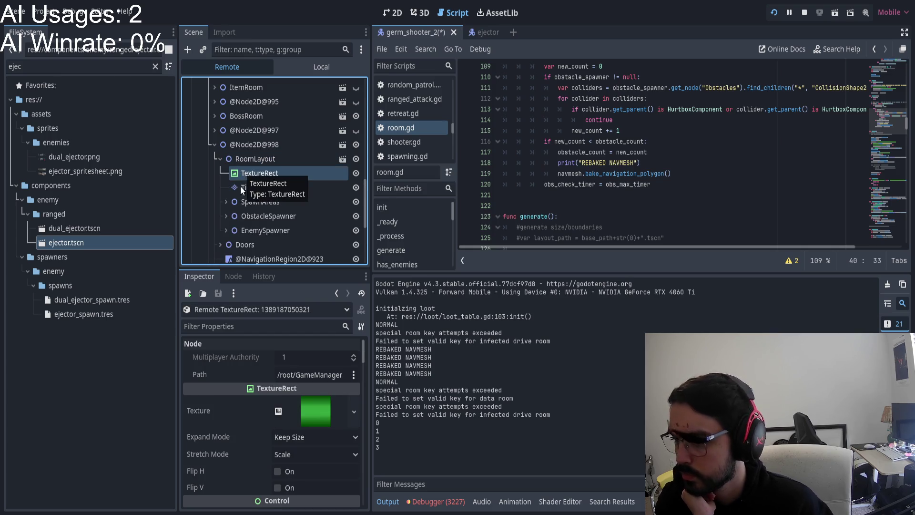
pyautogui.scroll(-8, 342, 453)
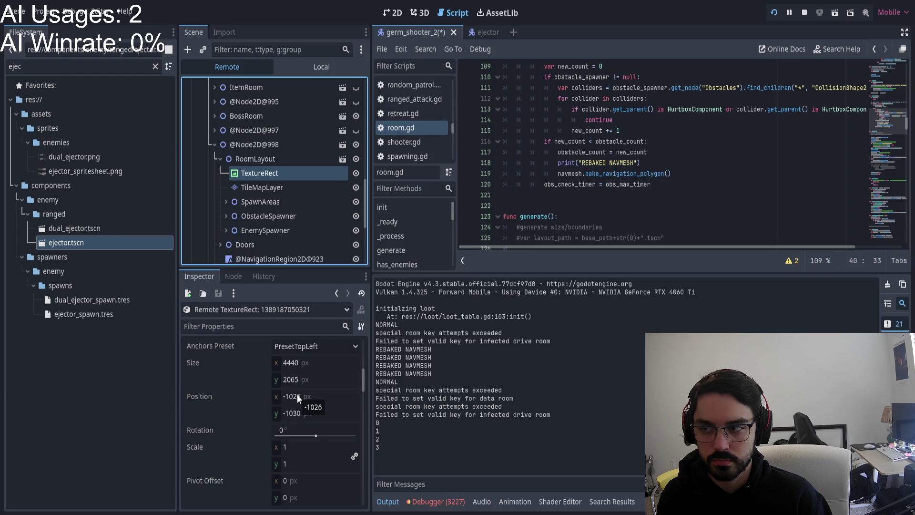
# Step: Inspect the TileMapLayer, SpawnAreas, ObstacleSpawner and EnemySpawner nodes in turn
pyautogui.click(256, 184)
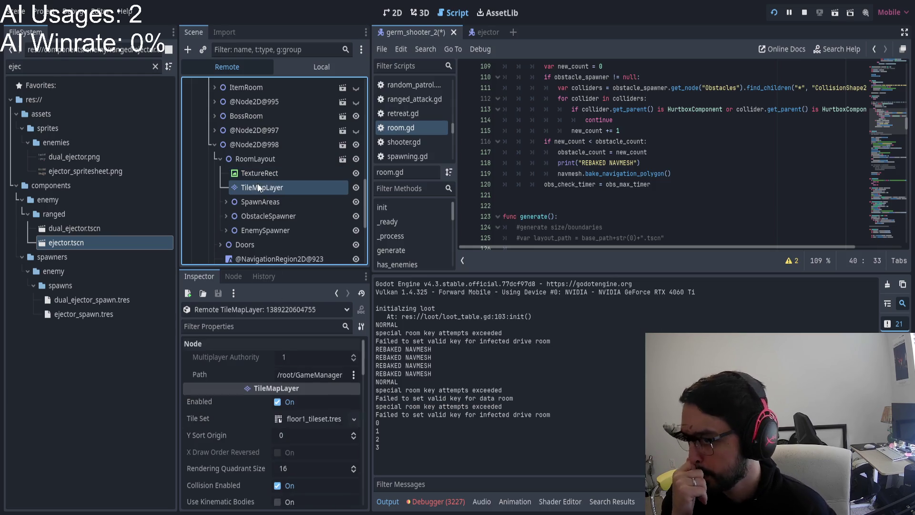
pyautogui.click(266, 200)
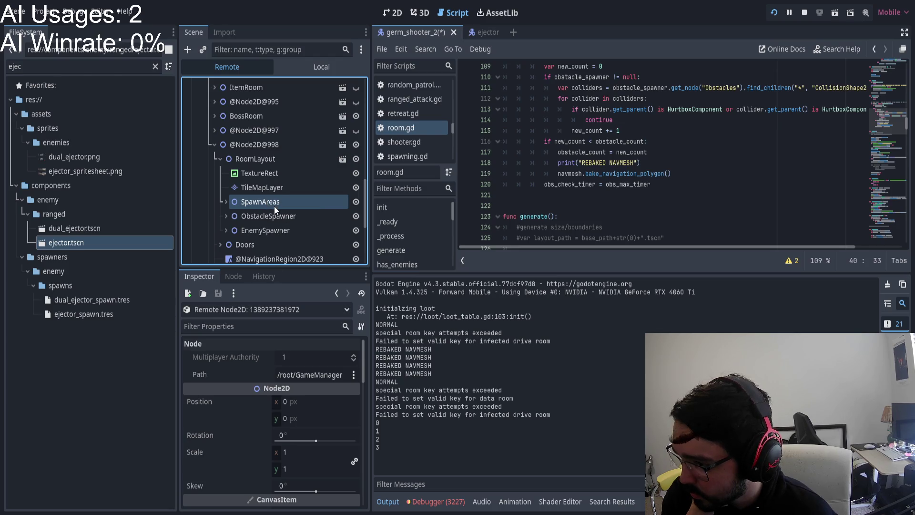
pyautogui.click(274, 215)
pyautogui.scroll(-3, 236, 368)
pyautogui.scroll(-5, 253, 379)
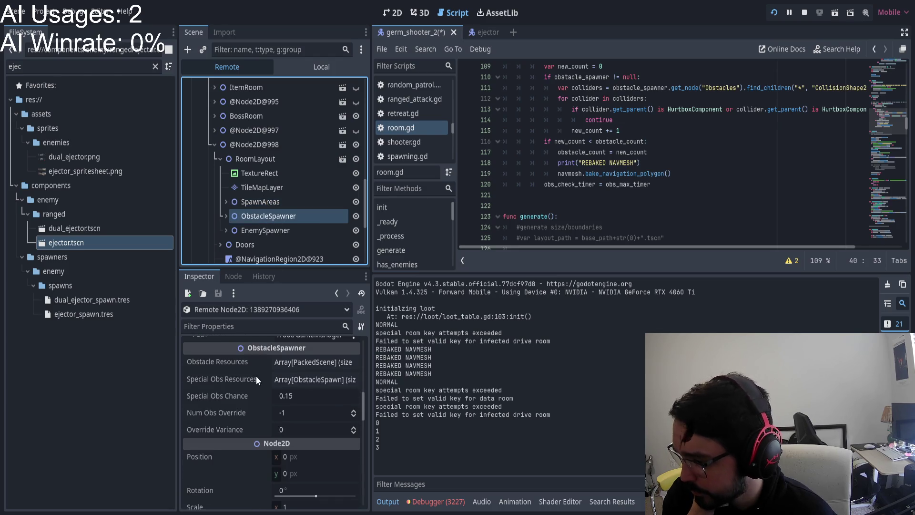
pyautogui.click(260, 230)
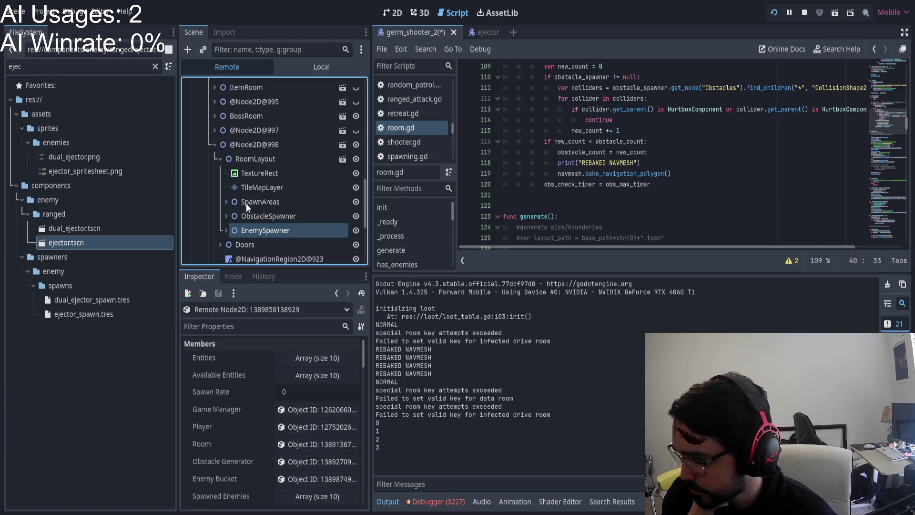
# Step: Reselect the TextureRect to check its 4440×2065 px size at position -1026, -1030
pyautogui.click(255, 160)
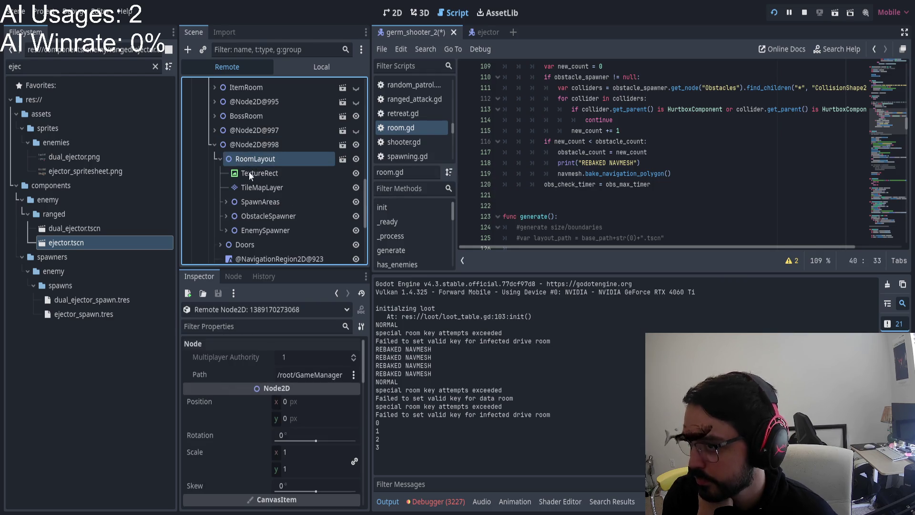
pyautogui.scroll(-10, 322, 376)
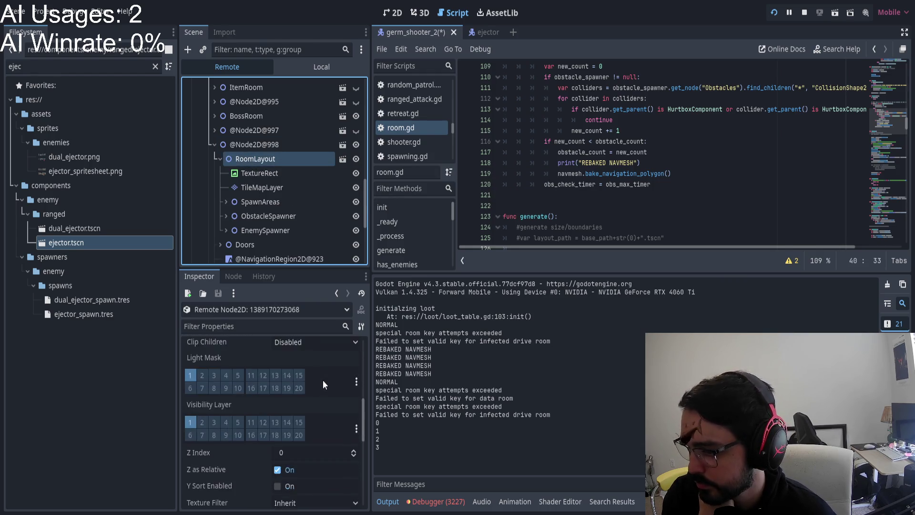
pyautogui.scroll(-5, 322, 385)
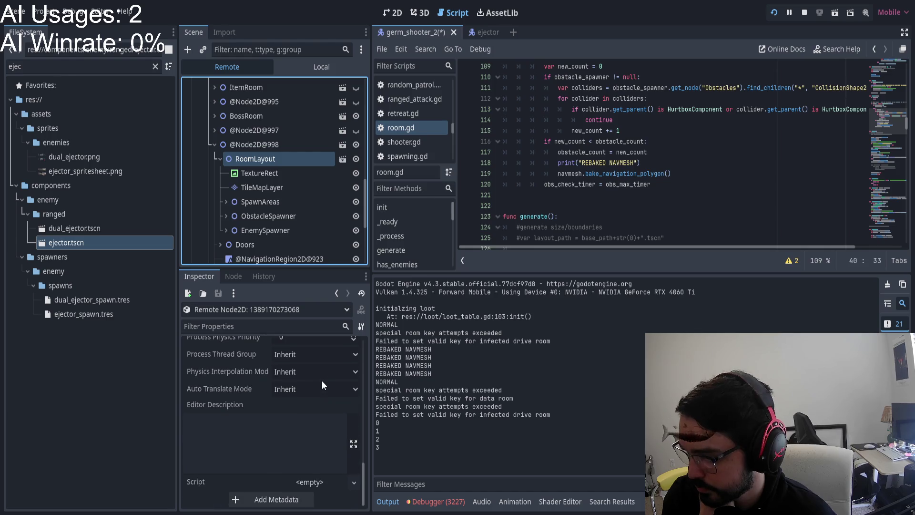
pyautogui.click(253, 176)
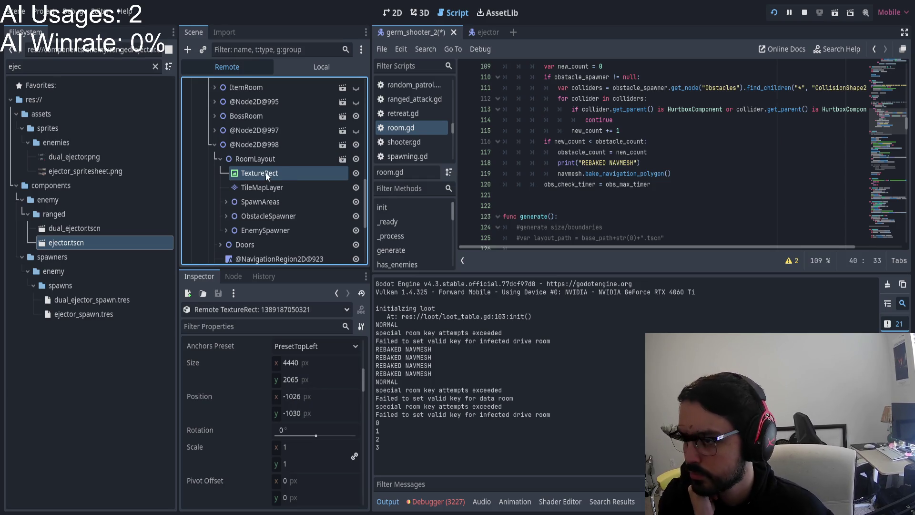
# Step: Filter FileSystem for 'room_layout' and open room_layout_solitaire.tscn
pyautogui.click(93, 67)
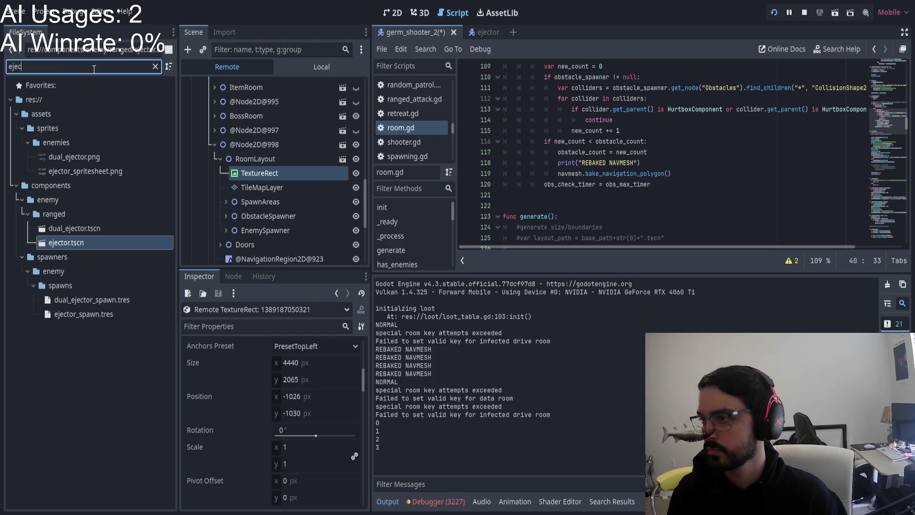
pyautogui.press('BackSpace')
pyautogui.press('BackSpace')
pyautogui.press('BackSpace')
pyautogui.write('room_')
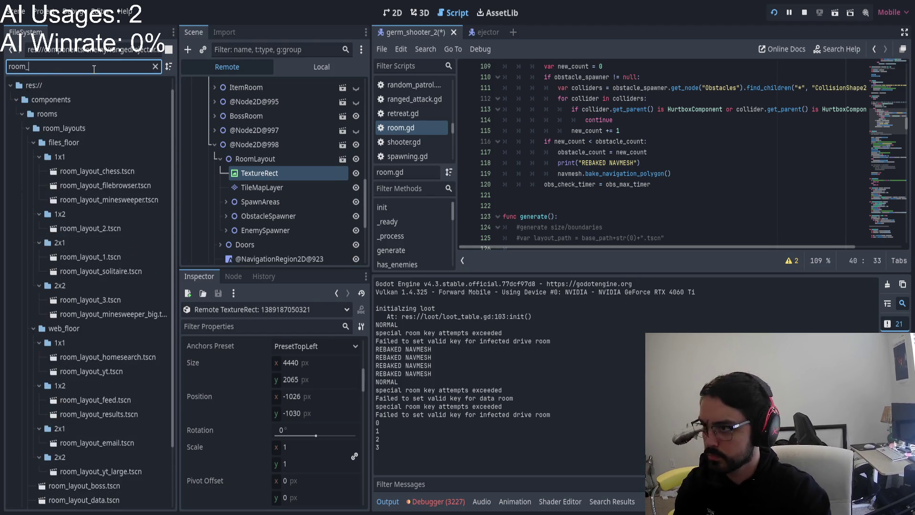
pyautogui.write('layout')
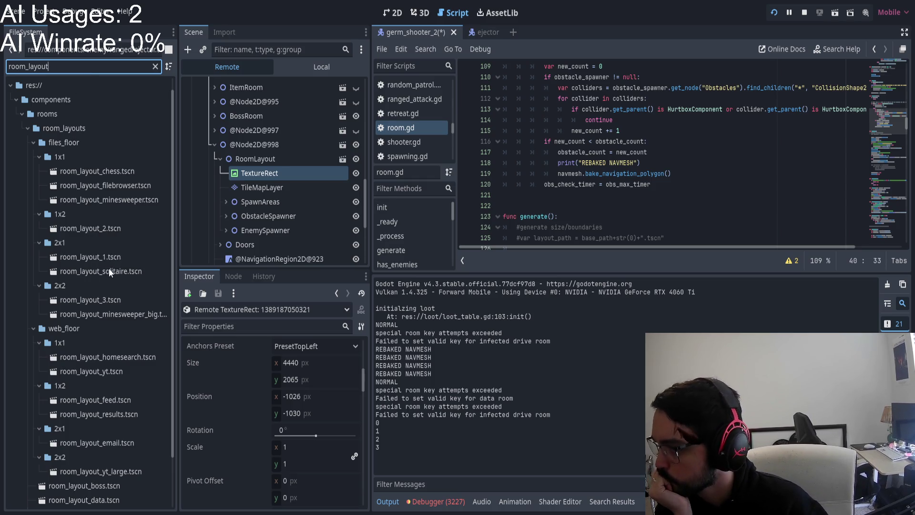
pyautogui.doubleClick(108, 270)
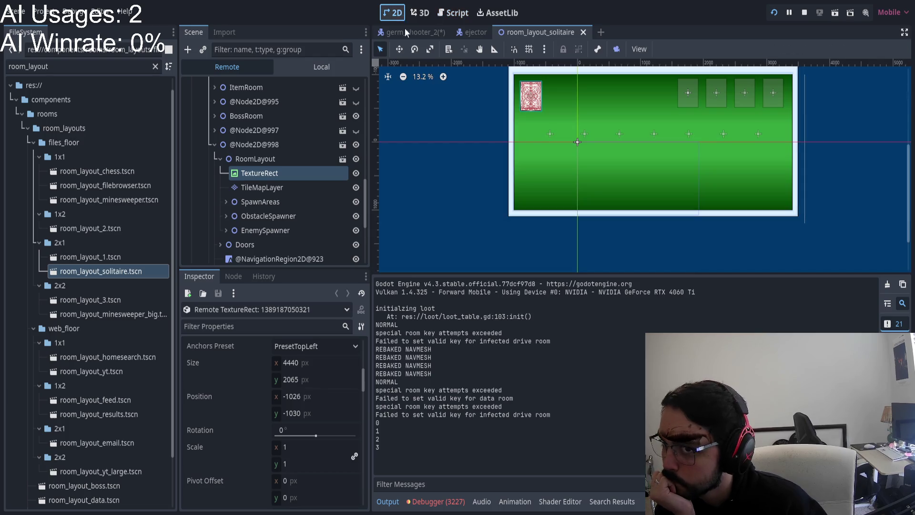
# Step: Select its RoomLayout root in the Local tree, then open room_layout_1.tscn
pyautogui.scroll(2, 620, 156)
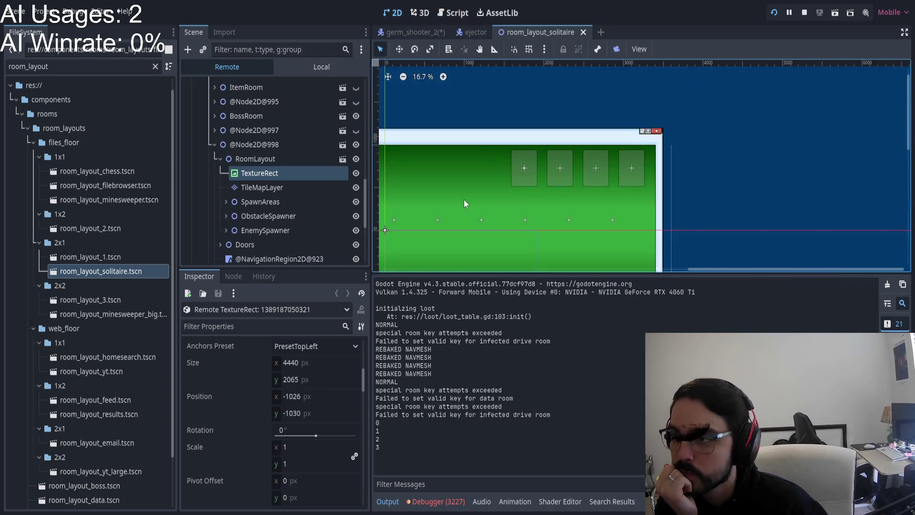
pyautogui.click(292, 66)
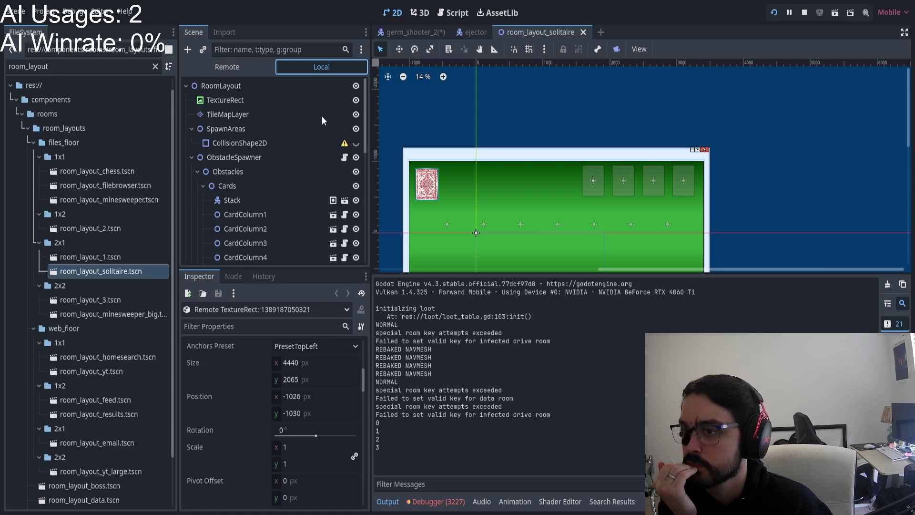
pyautogui.click(263, 87)
pyautogui.scroll(-3, 529, 155)
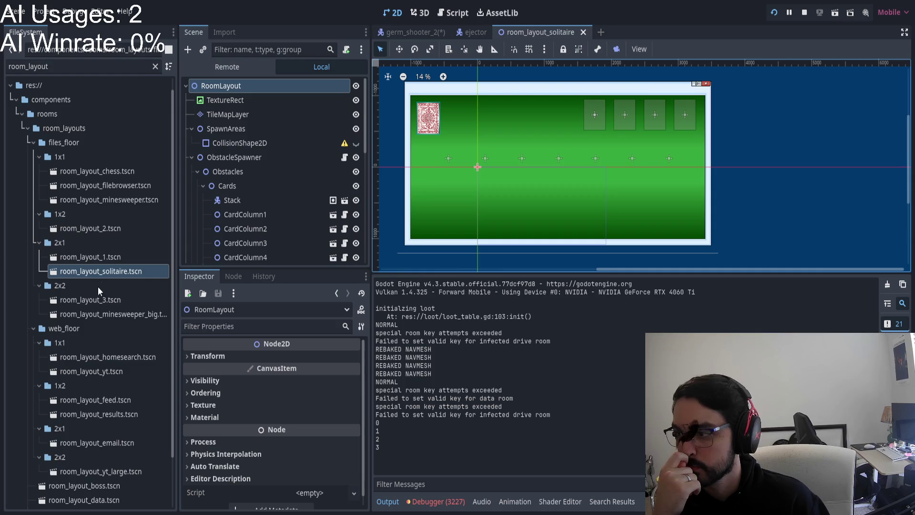
pyautogui.doubleClick(106, 258)
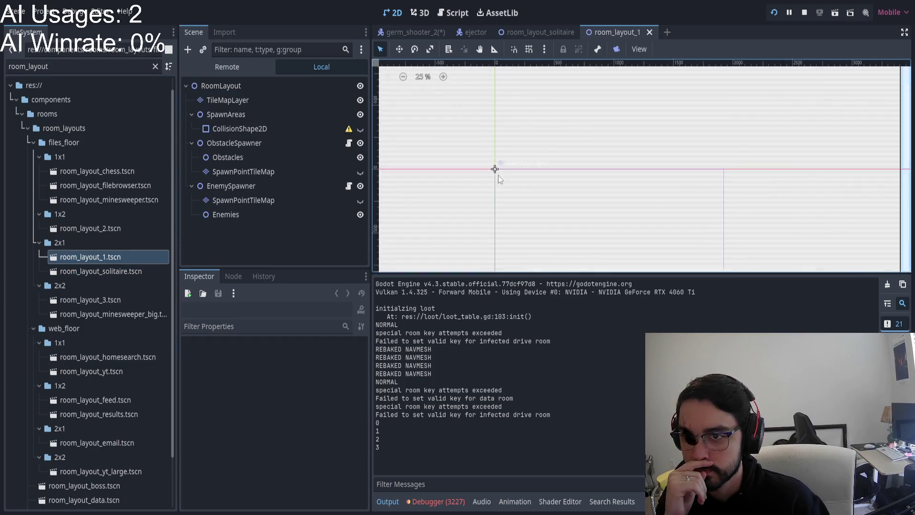
# Step: Open the room_layout_3.tscn scene from FileSystem
pyautogui.scroll(-3, 498, 176)
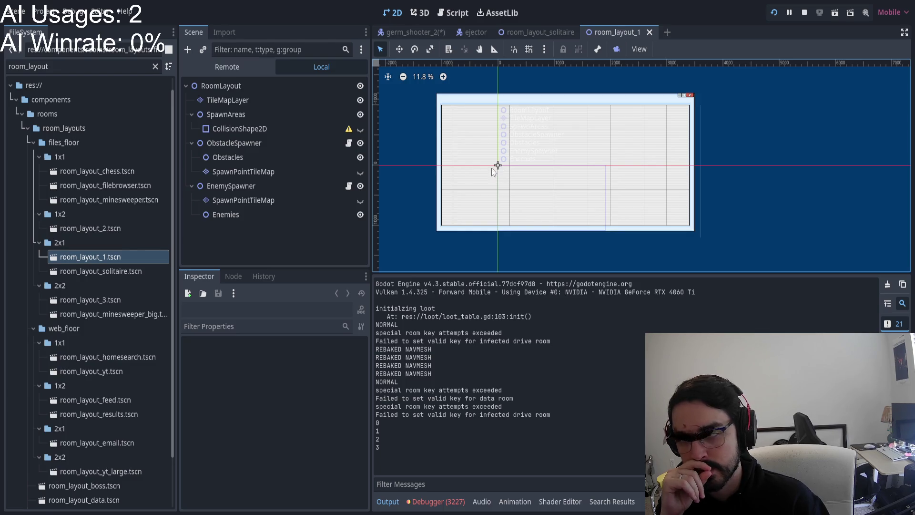
pyautogui.click(113, 299)
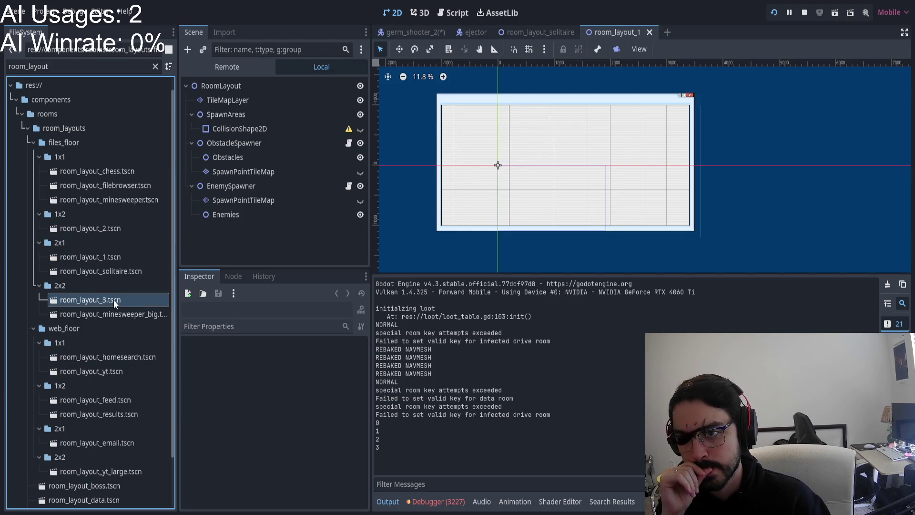
pyautogui.doubleClick(114, 299)
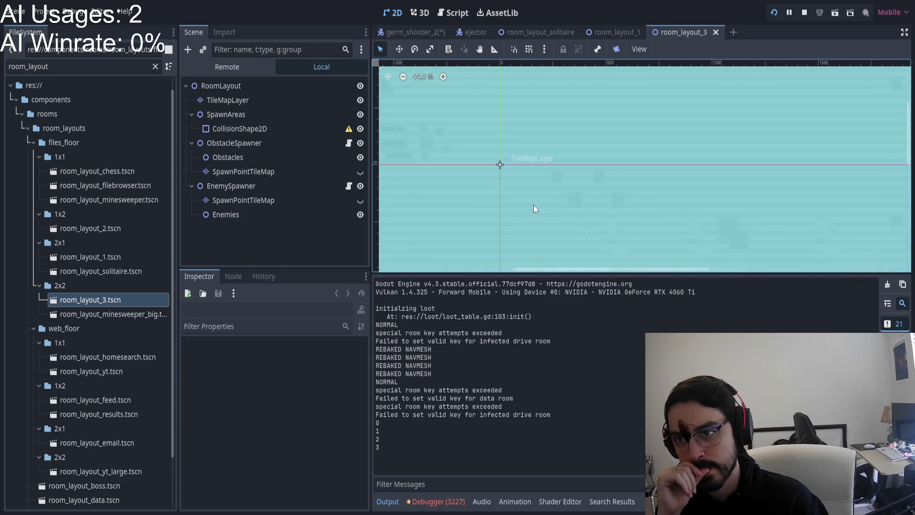
# Step: Open room_layout_minesweeper_big.tscn and zoom out to see the whole board
pyautogui.scroll(-8, 529, 206)
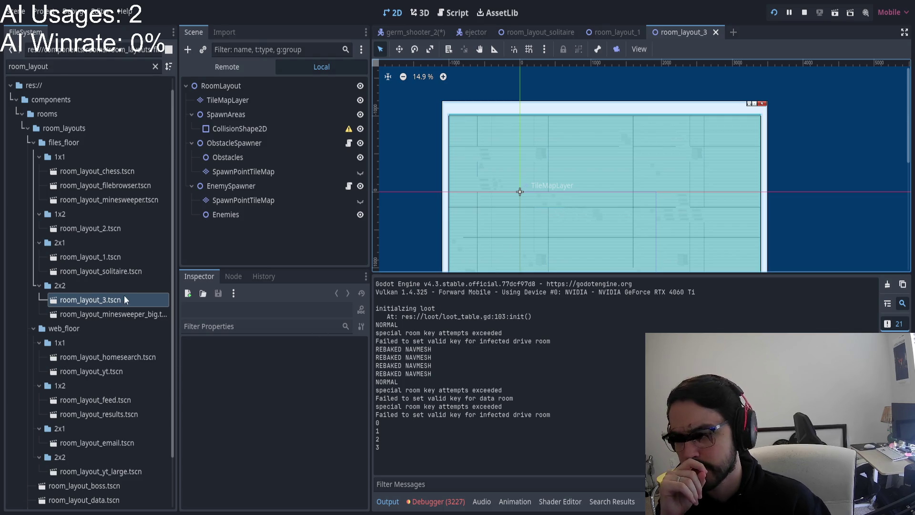
pyautogui.doubleClick(143, 314)
pyautogui.scroll(-8, 546, 226)
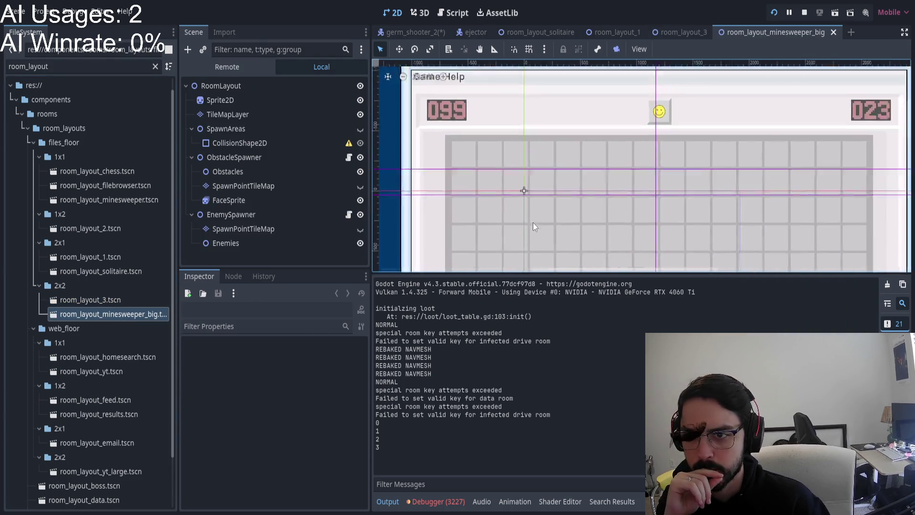
pyautogui.scroll(-3, 553, 166)
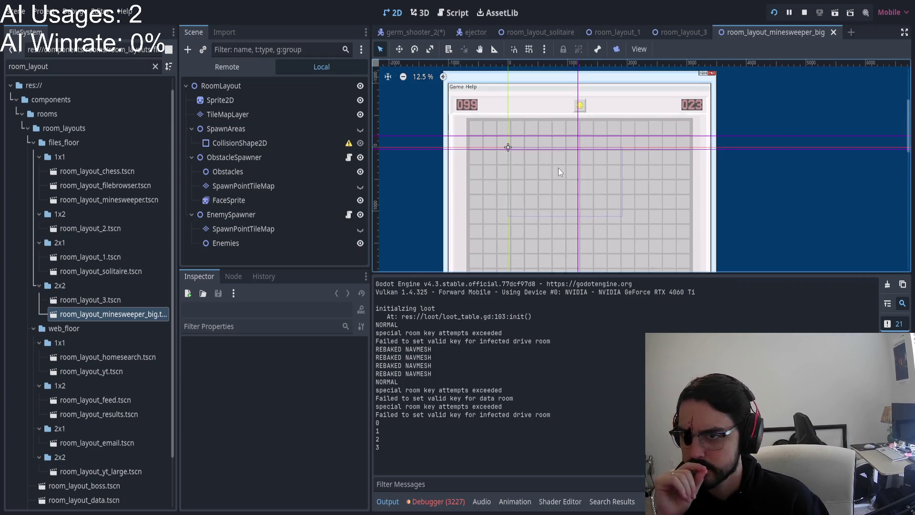
pyautogui.scroll(-2, 558, 167)
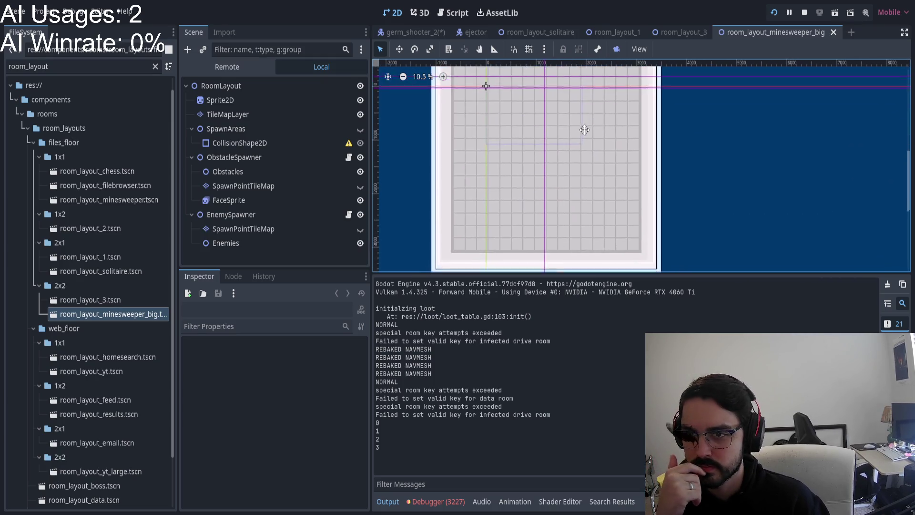
pyautogui.scroll(1, 557, 125)
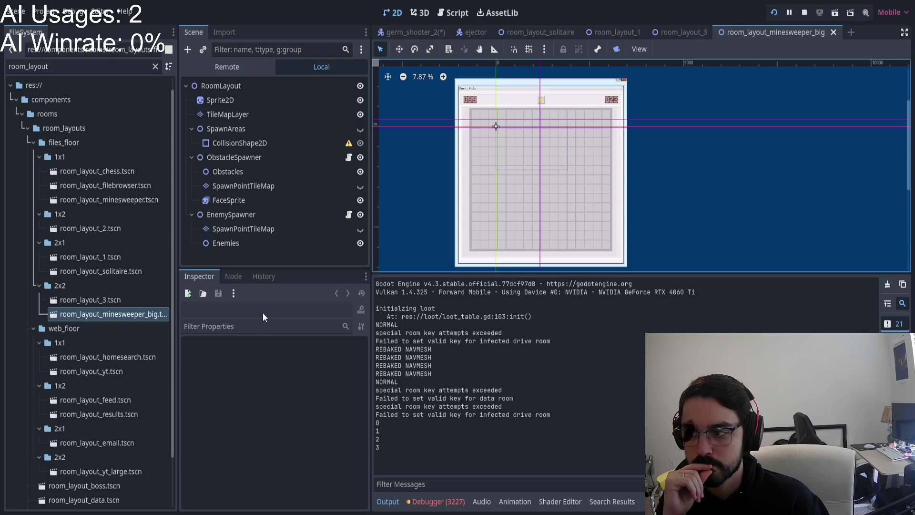
pyautogui.click(238, 69)
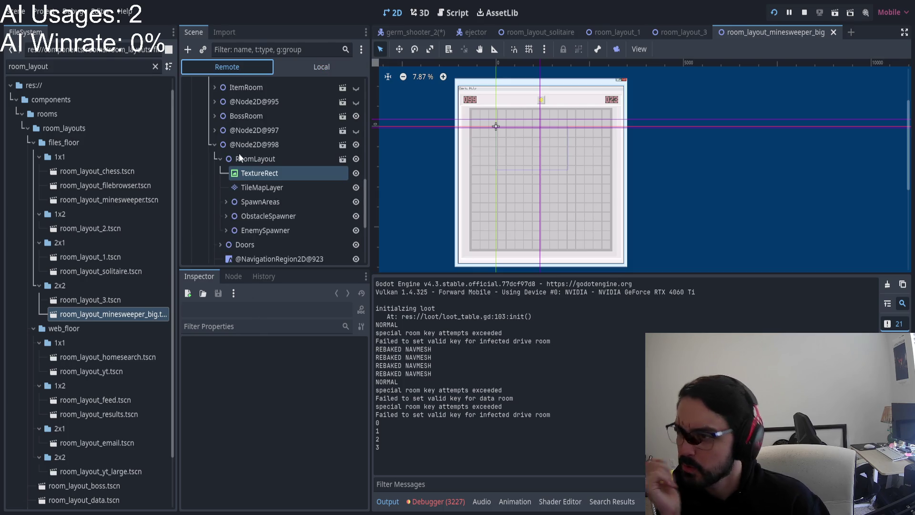
pyautogui.click(218, 157)
pyautogui.click(227, 187)
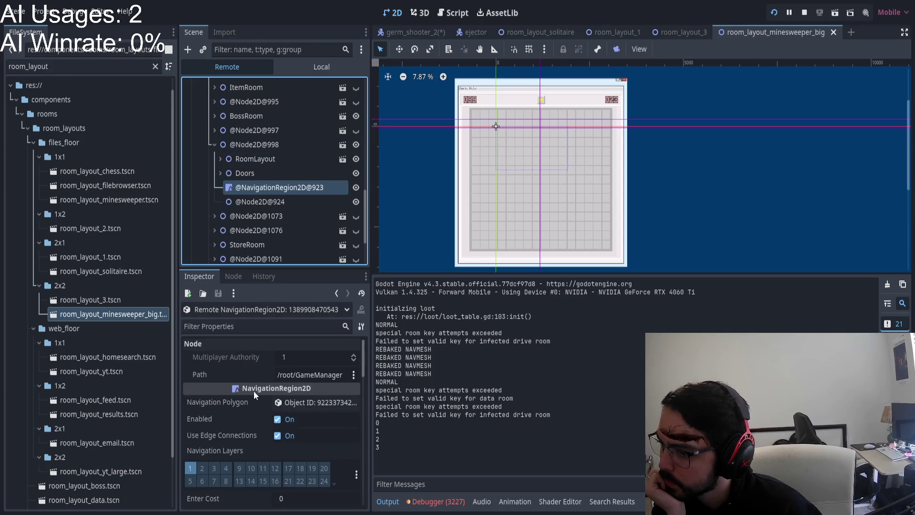
pyautogui.scroll(-1, 254, 389)
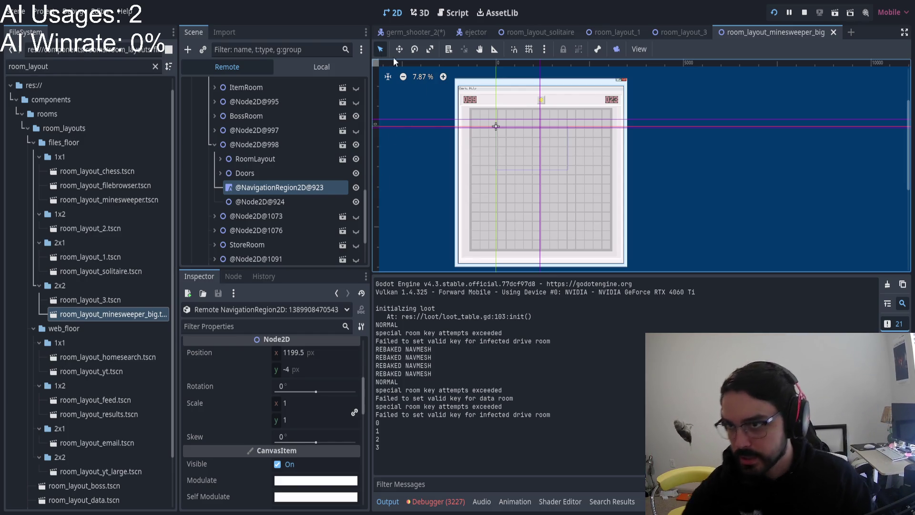
pyautogui.click(317, 67)
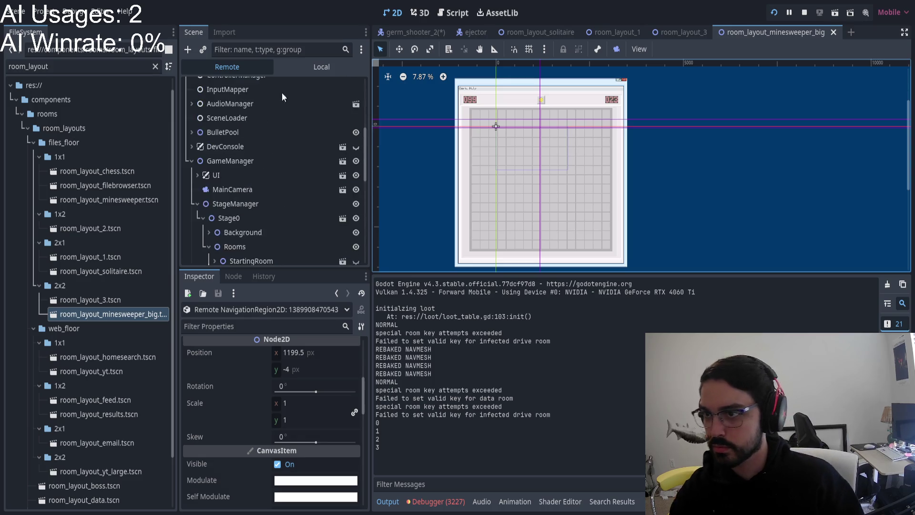
# Step: In the Script workspace, find navmesh_debugger.gd in the scripts list and open it
pyautogui.click(446, 12)
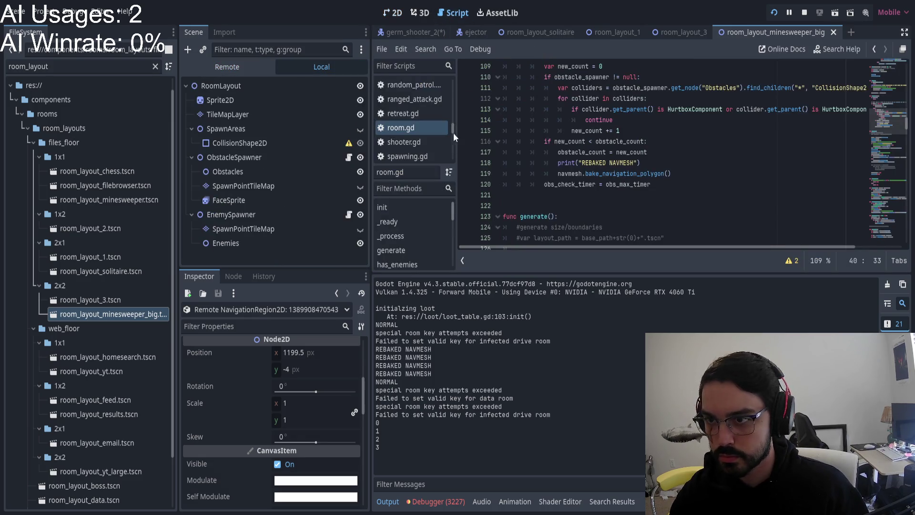
pyautogui.scroll(-2, 410, 120)
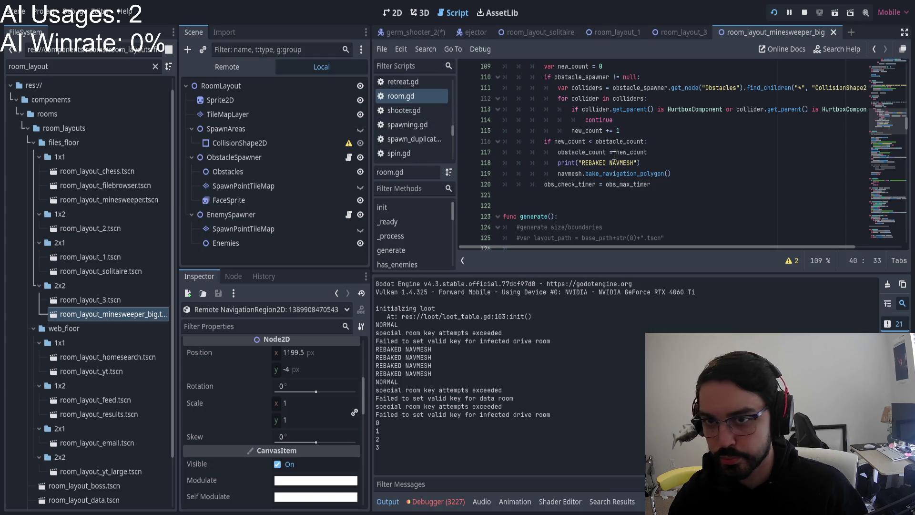
pyautogui.scroll(-5, 405, 126)
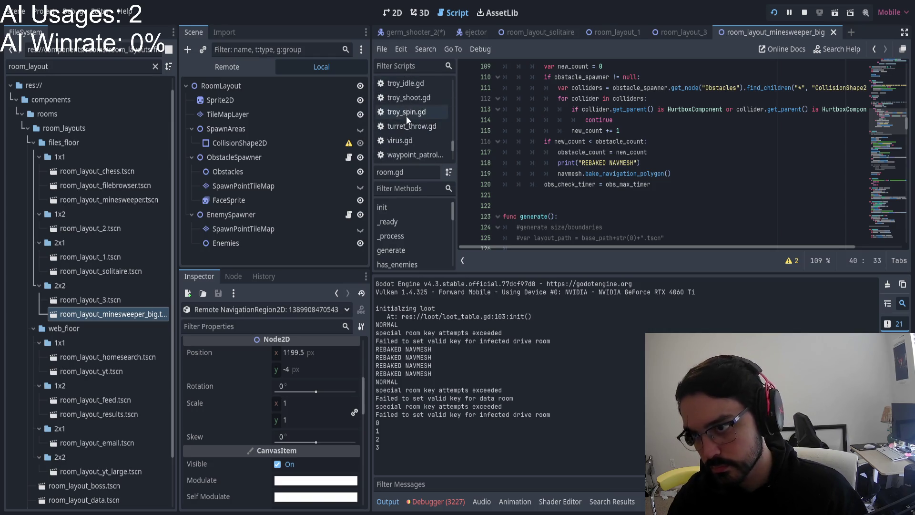
pyautogui.scroll(5, 409, 103)
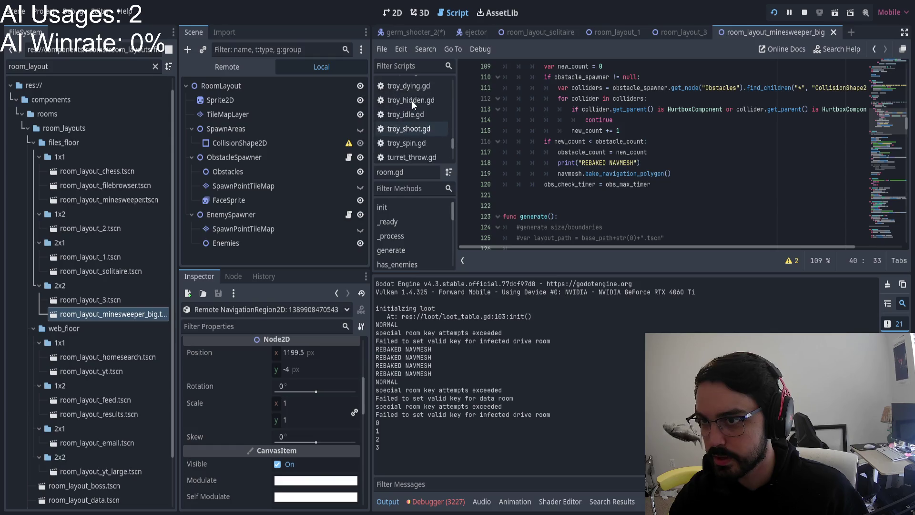
pyautogui.scroll(5, 414, 135)
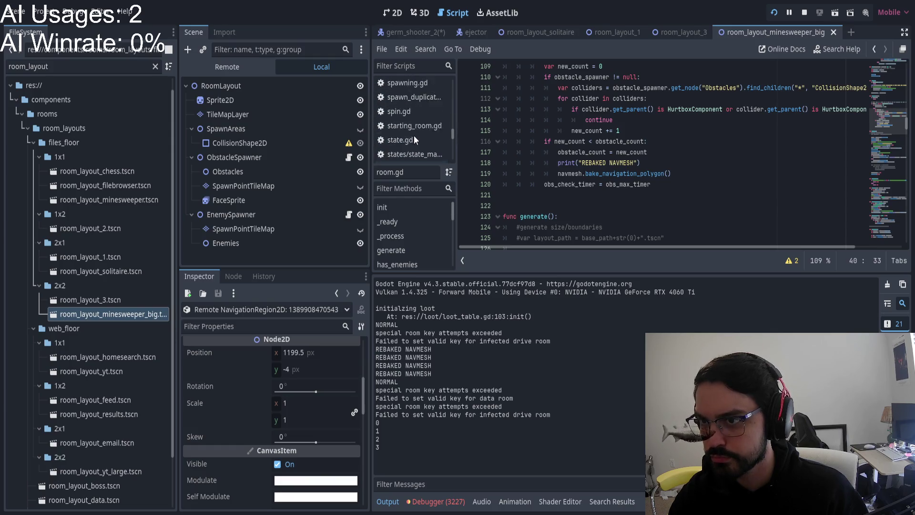
pyautogui.scroll(10, 412, 135)
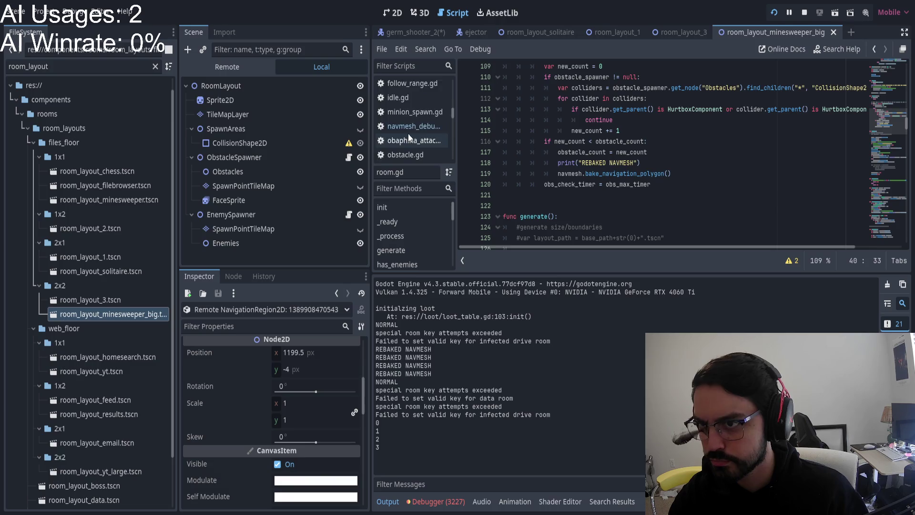
pyautogui.scroll(5, 407, 133)
pyautogui.scroll(20, 624, 153)
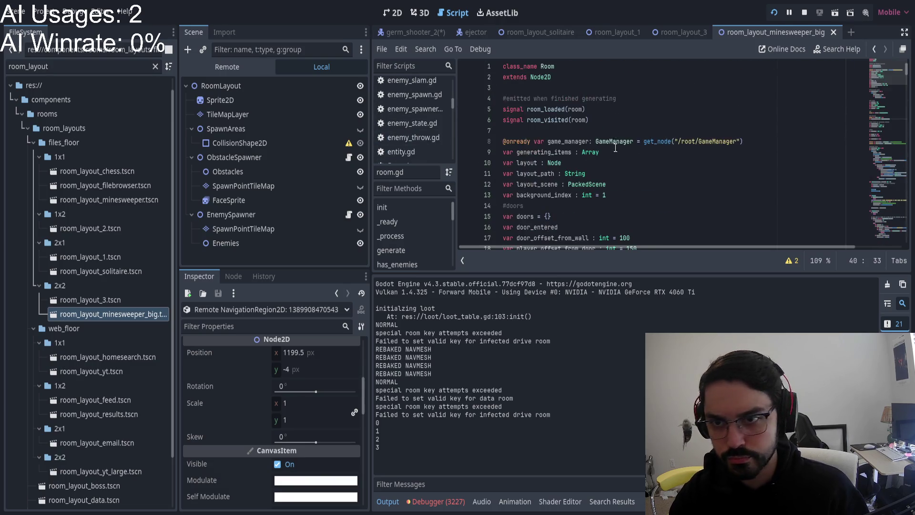
pyautogui.scroll(-5, 624, 152)
pyautogui.scroll(4, 623, 153)
pyautogui.keyDown('ctrl'); pyautogui.click(619, 194); pyautogui.keyUp('ctrl')
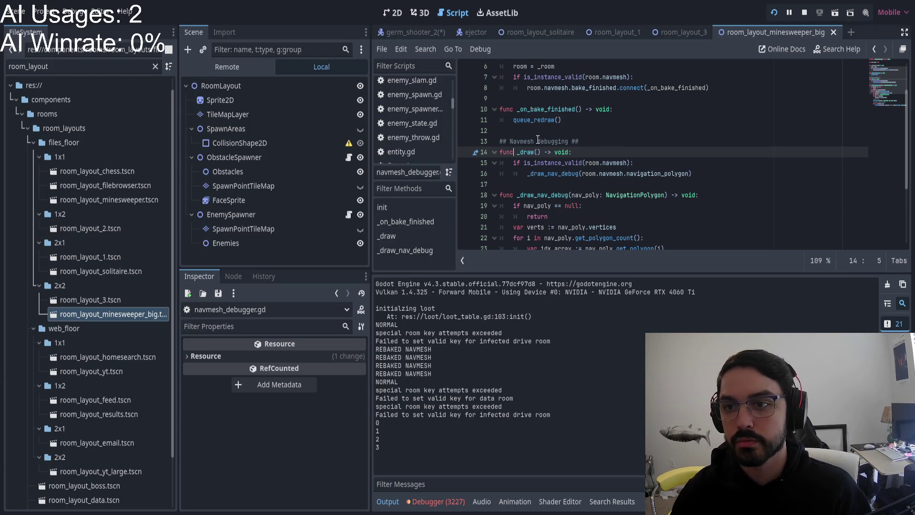
# Step: Start a 'room.nav' line after the bake_finished connect call, then undo it
pyautogui.scroll(2, 538, 139)
pyautogui.click(509, 120)
pyautogui.scroll(-2, 487, 104)
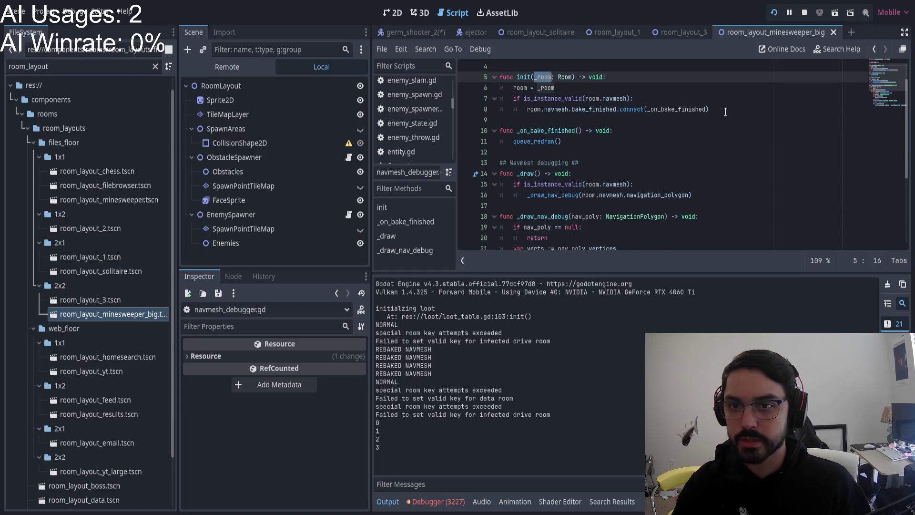
pyautogui.click(725, 111)
pyautogui.press('Return')
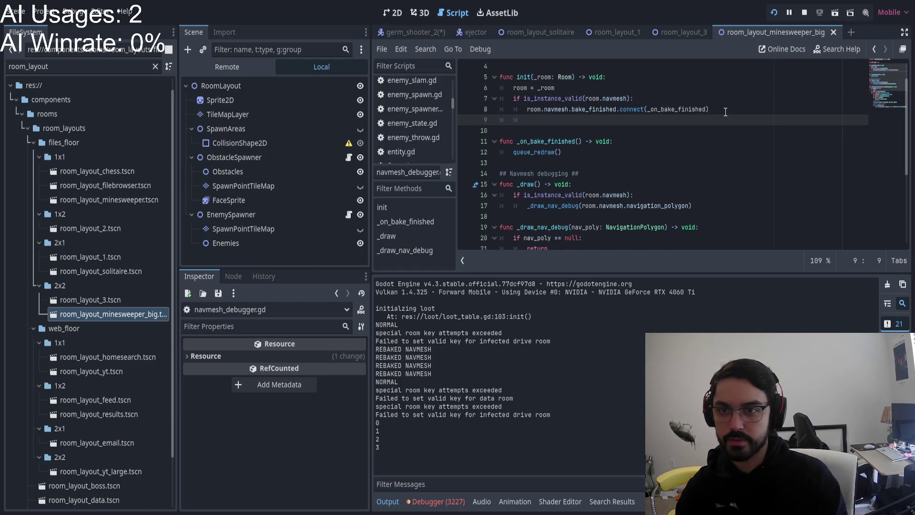
pyautogui.write('room.nav')
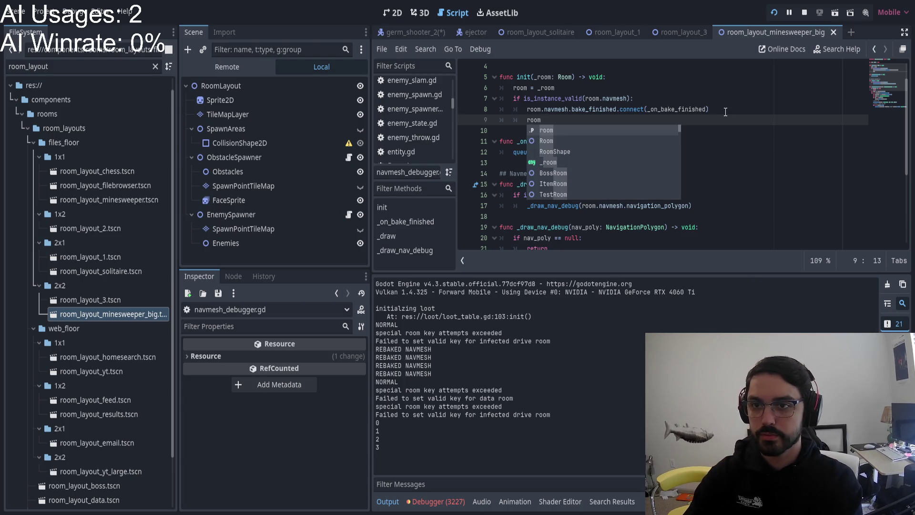
pyautogui.hotkey('ctrl', 'z')
pyautogui.hotkey('ctrl', 'z')
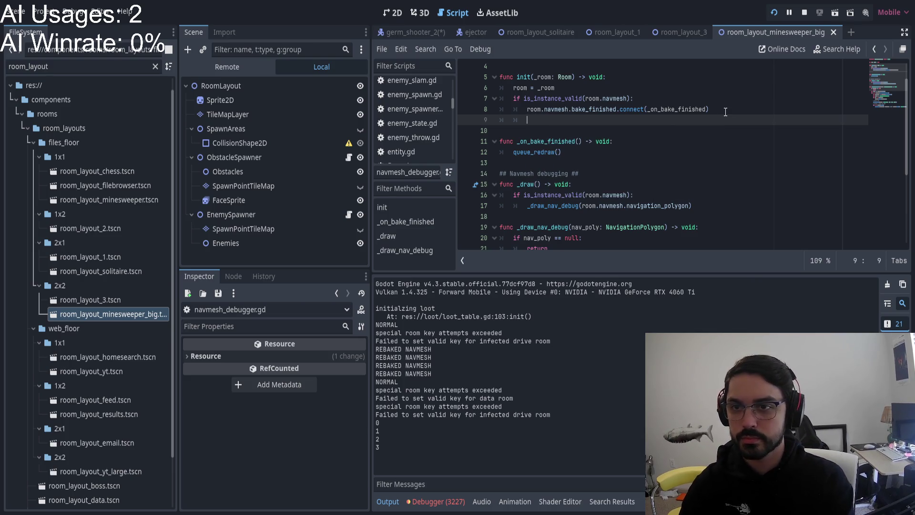
# Step: Try a 'position =' line after the null-check return, then delete it
pyautogui.scroll(-3, 747, 165)
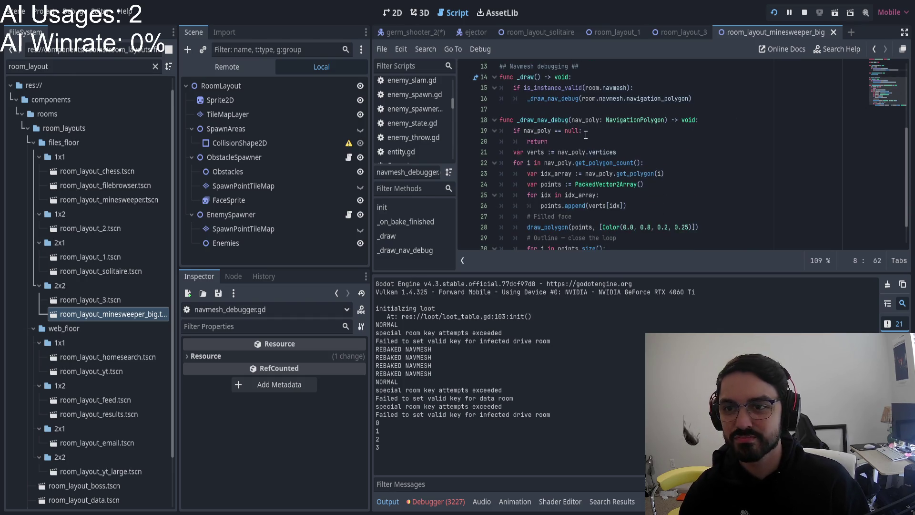
pyautogui.click(519, 131)
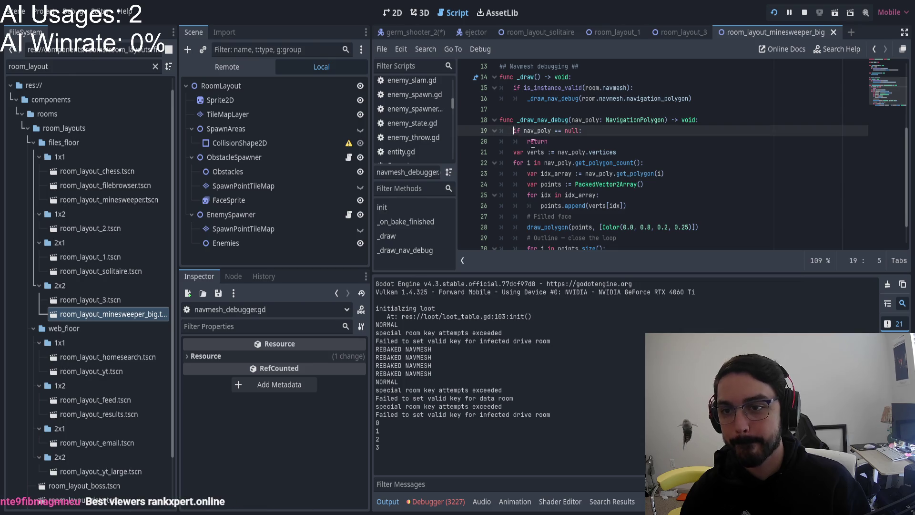
pyautogui.click(641, 145)
pyautogui.press('Return')
pyautogui.press('BackSpace')
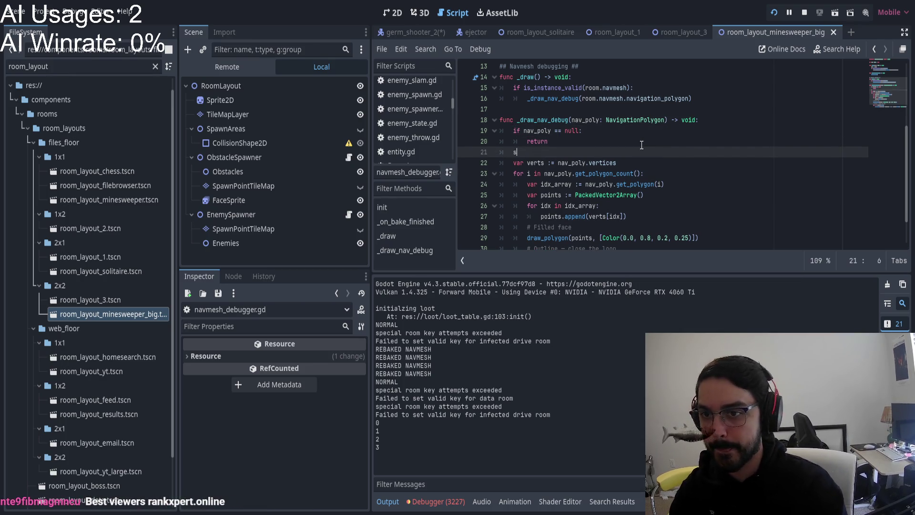
pyautogui.write('position =')
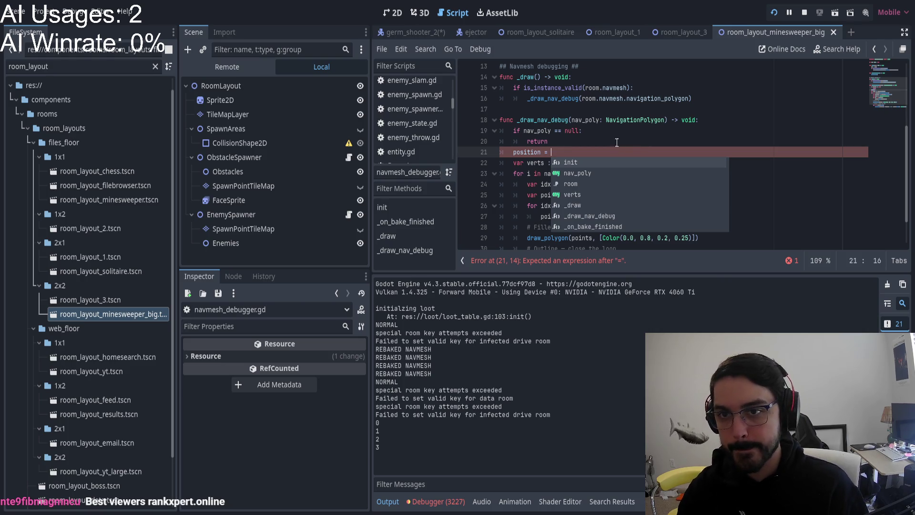
pyautogui.doubleClick(616, 98)
pyautogui.tripleClick(560, 152)
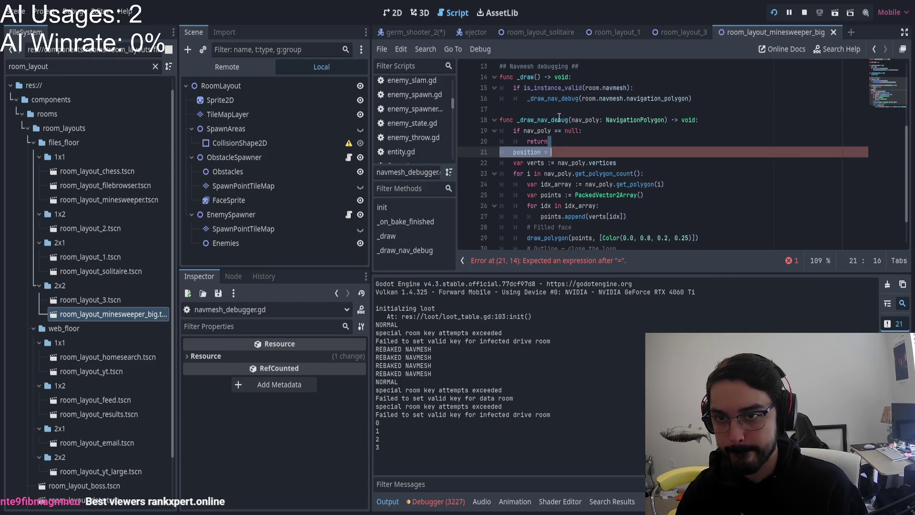
pyautogui.press('BackSpace')
# Step: Add 'position = room.navmesh.position' above the _draw_nav_debug call and run the project
pyautogui.click(529, 99)
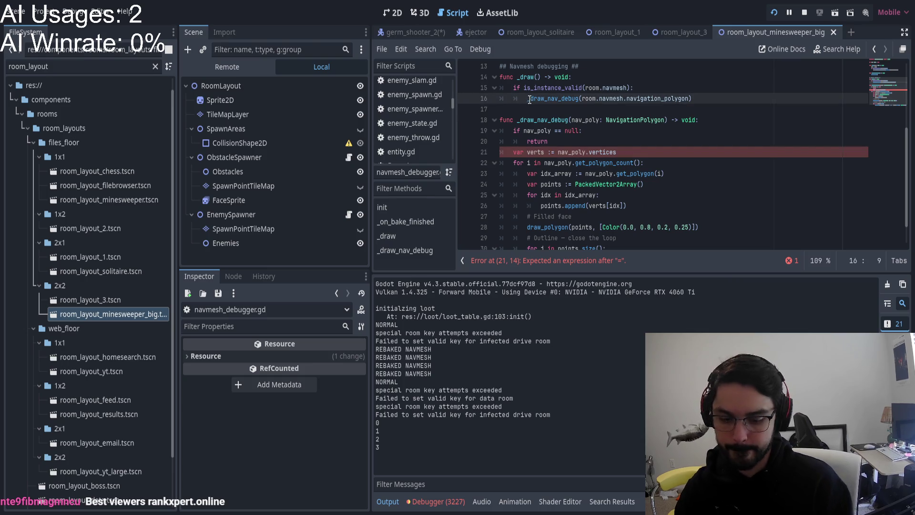
pyautogui.press('Return')
pyautogui.press('Up')
pyautogui.write('ion =')
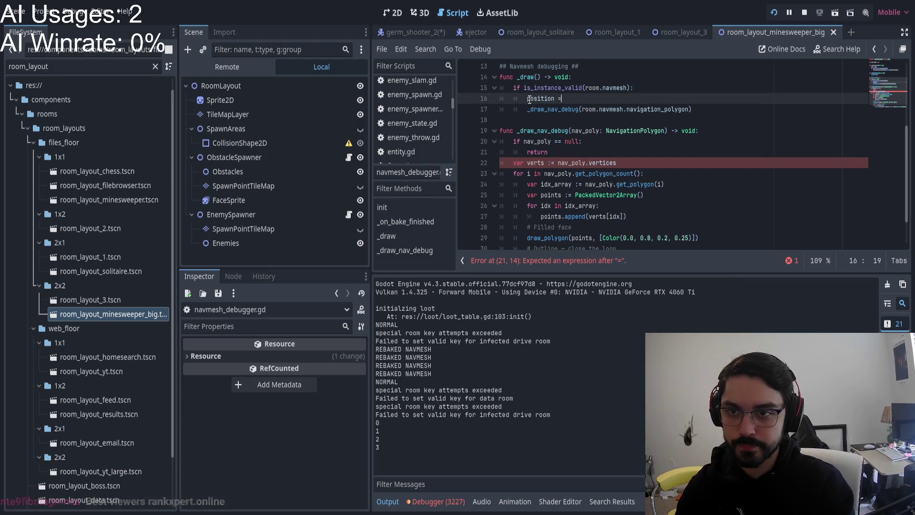
pyautogui.write(' room.navmesh')
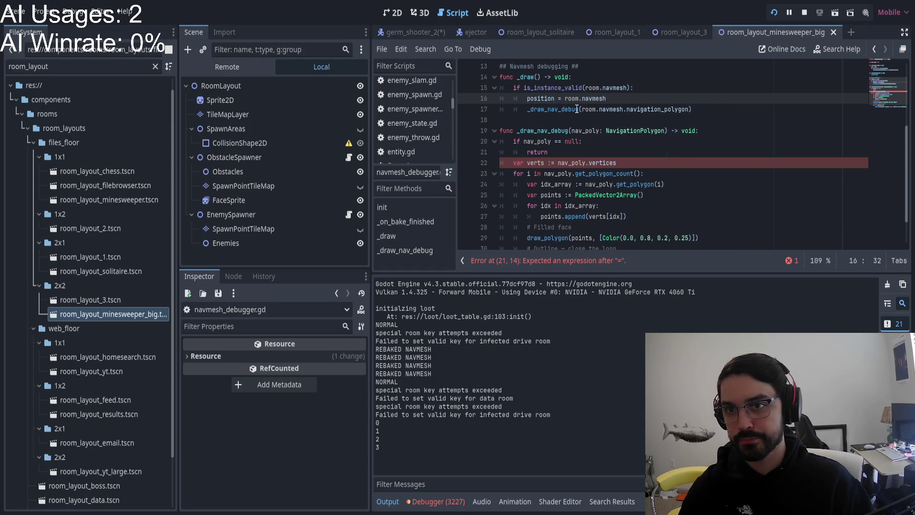
pyautogui.write('.position')
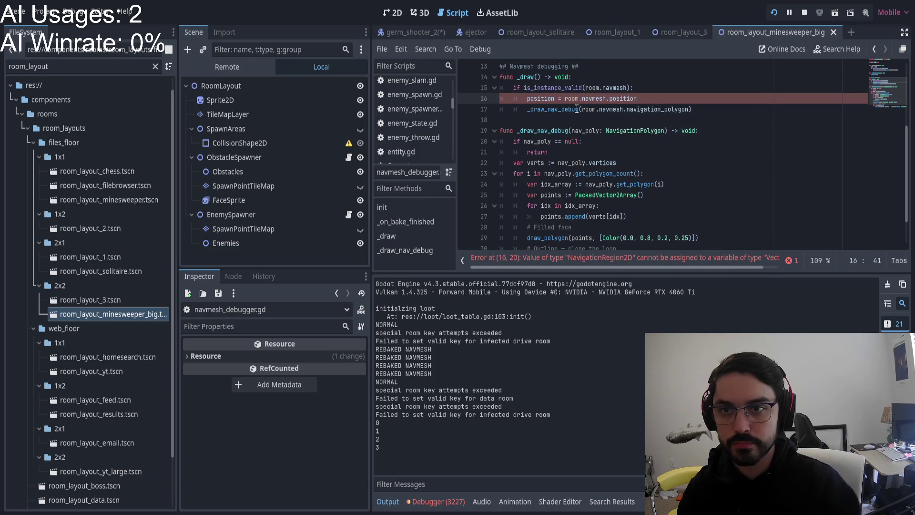
pyautogui.press('F5')
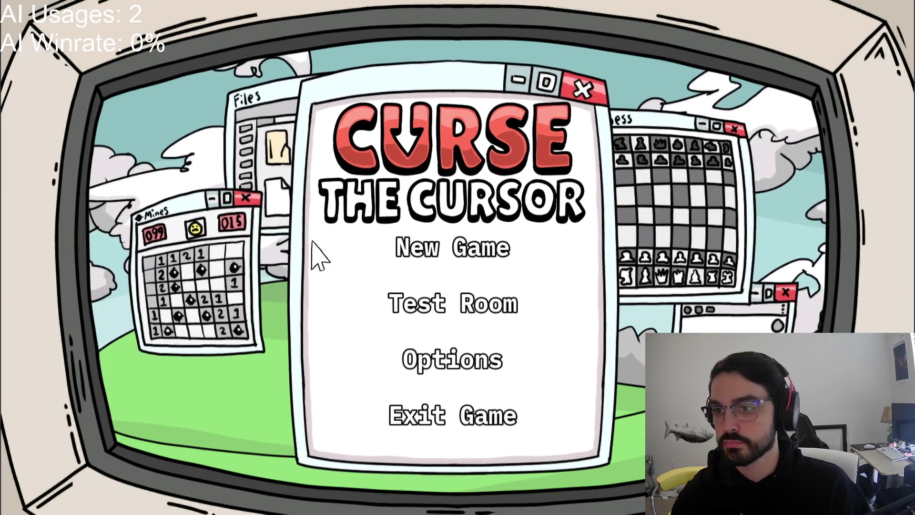
# Step: Start a new game from the Curse the Cursor main menu
pyautogui.click(429, 258)
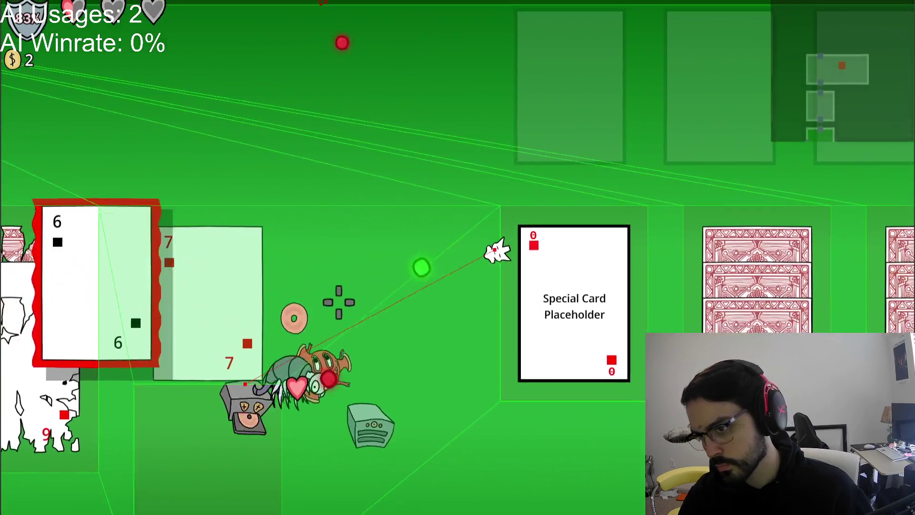
# Step: Fire a stream of bullets at the enemies crowding the solitaire card room
pyautogui.moveTo(496, 251); pyautogui.dragTo(486, 285)
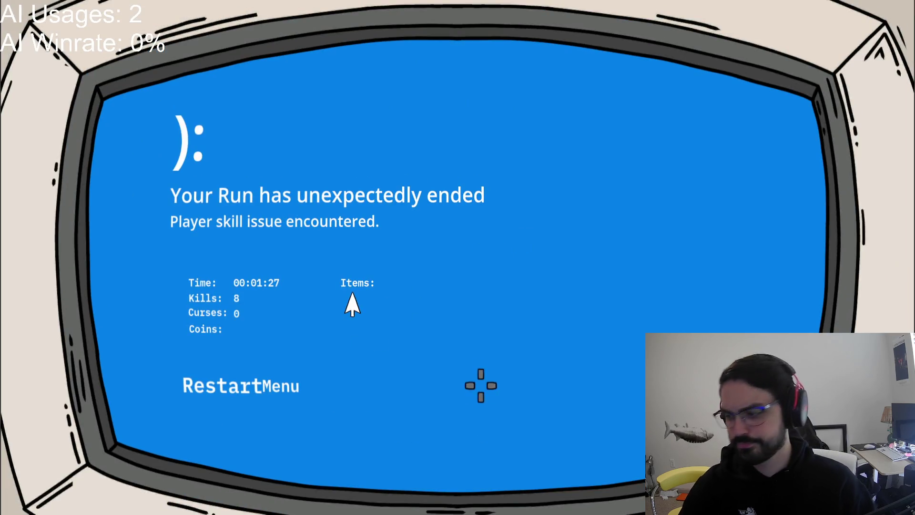
# Step: Restart the run, dash down into the bottom portal, then switch back to the Godot editor
pyautogui.click(239, 373)
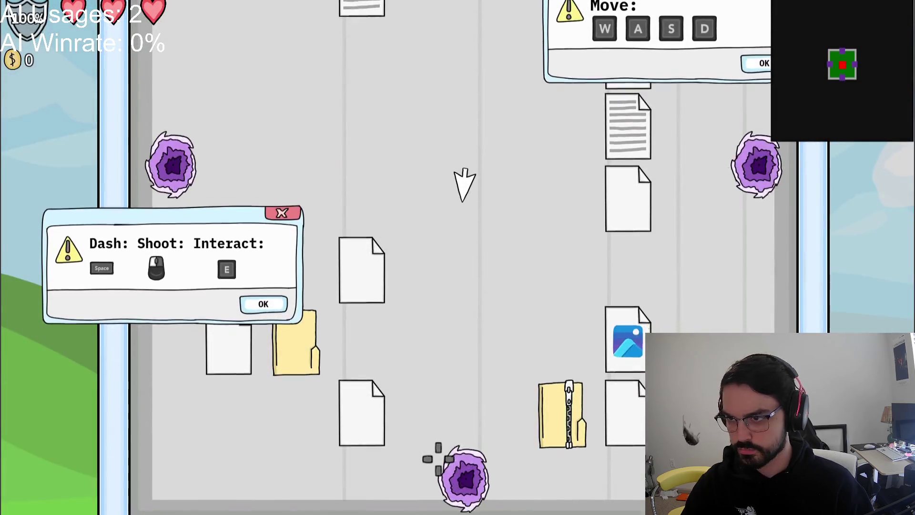
pyautogui.press('s')
pyautogui.press('space')
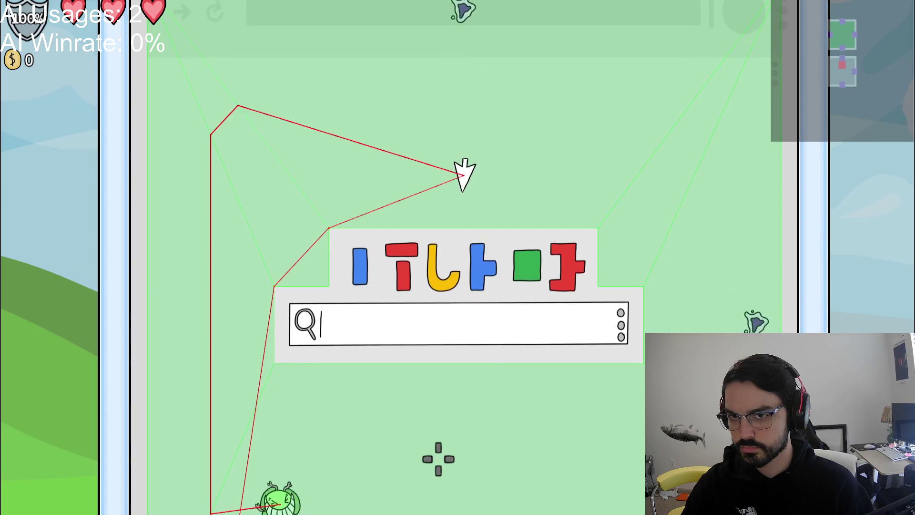
pyautogui.press('a')
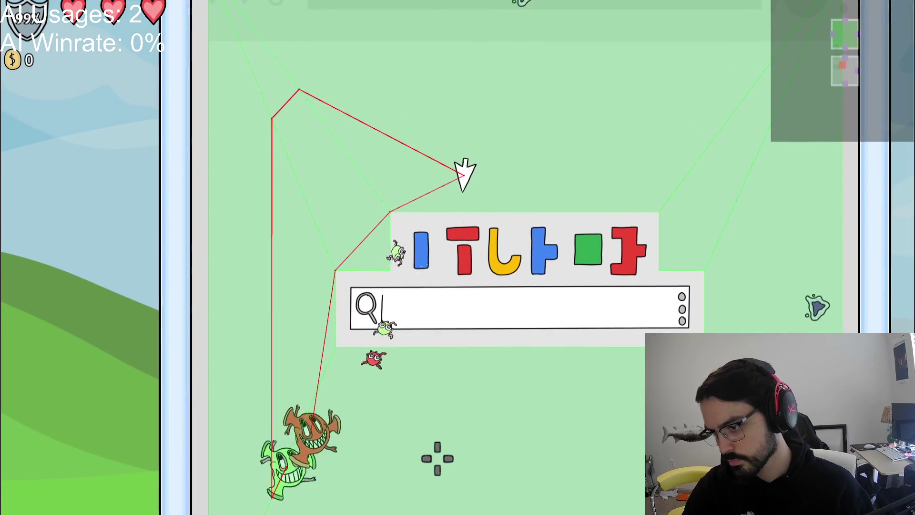
pyautogui.hotkey('alt', 'Tab')
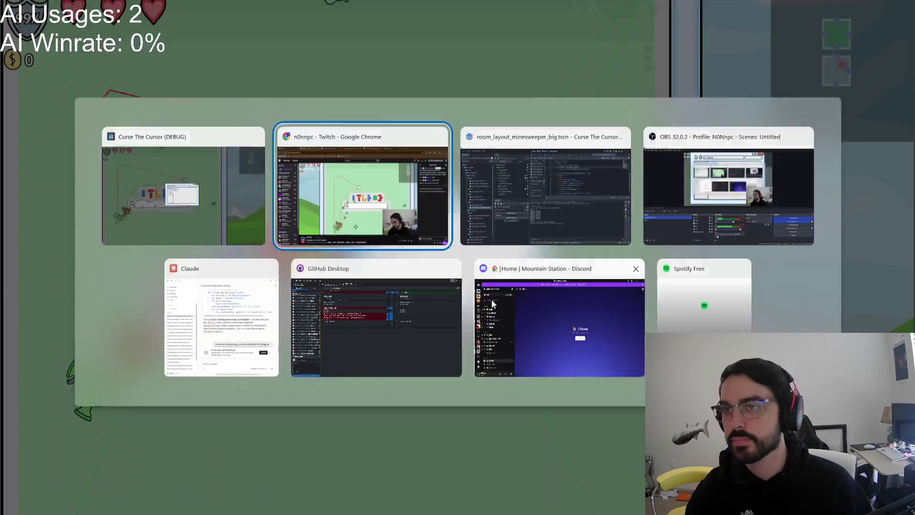
pyautogui.press('Escape')
# Step: Filter the FileSystem for 'germ' and open germ_shooter.tscn
pyautogui.hotkey('alt', 'Tab')
pyautogui.press('Tab')
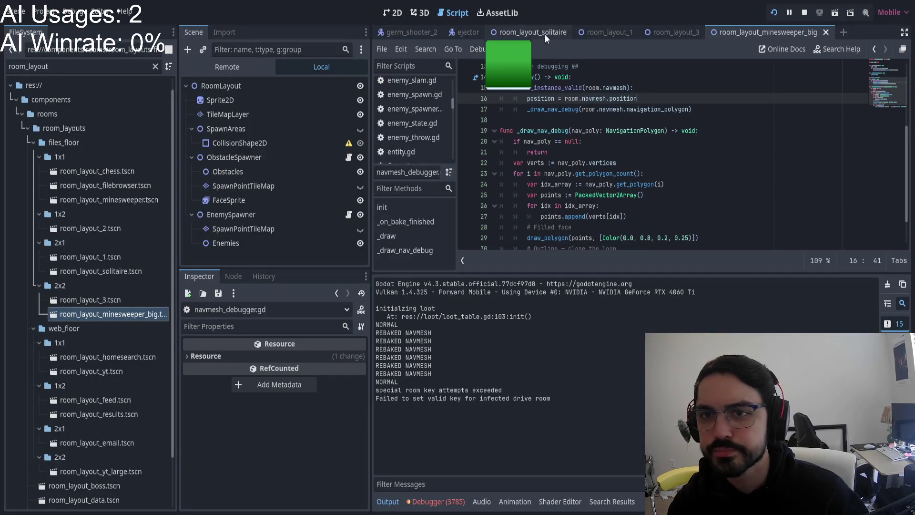
pyautogui.click(95, 67)
pyautogui.hotkey('ctrl', 'a')
pyautogui.write('germ')
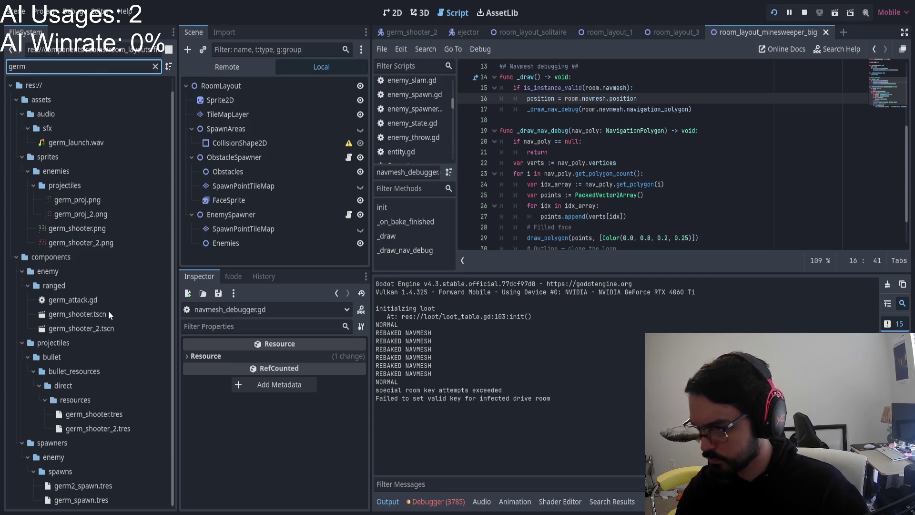
pyautogui.doubleClick(108, 313)
# Step: Enable Simplify Path on the NavigationAgent2D with a 5 px Simplify Epsilon and save
pyautogui.scroll(-4, 545, 159)
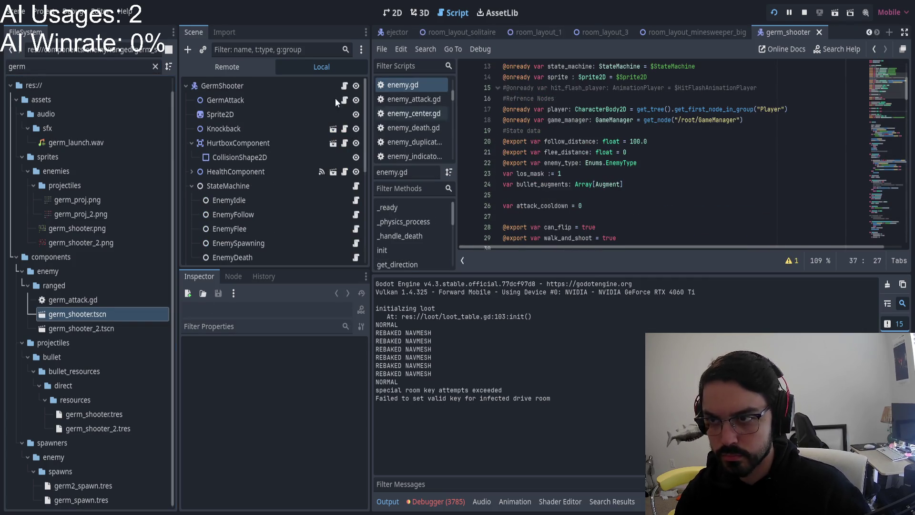
pyautogui.scroll(-3, 262, 160)
pyautogui.click(236, 157)
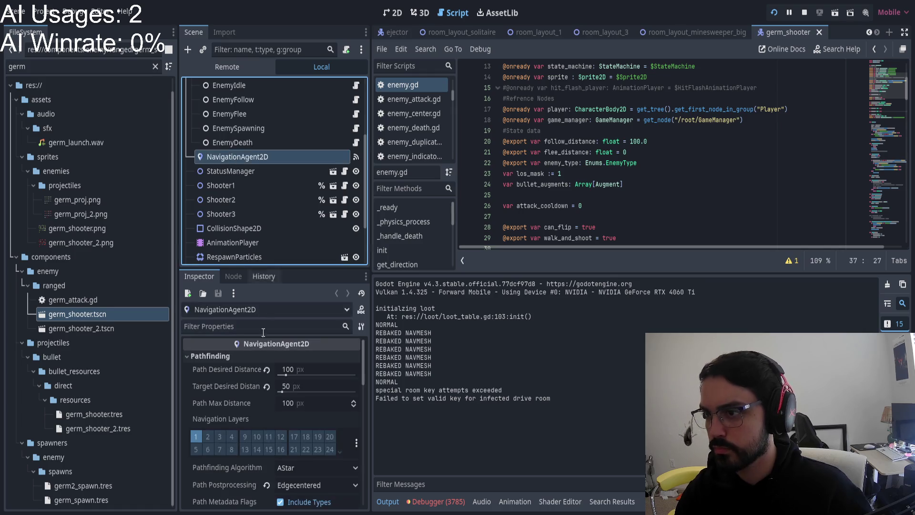
pyautogui.scroll(-5, 281, 447)
pyautogui.click(284, 382)
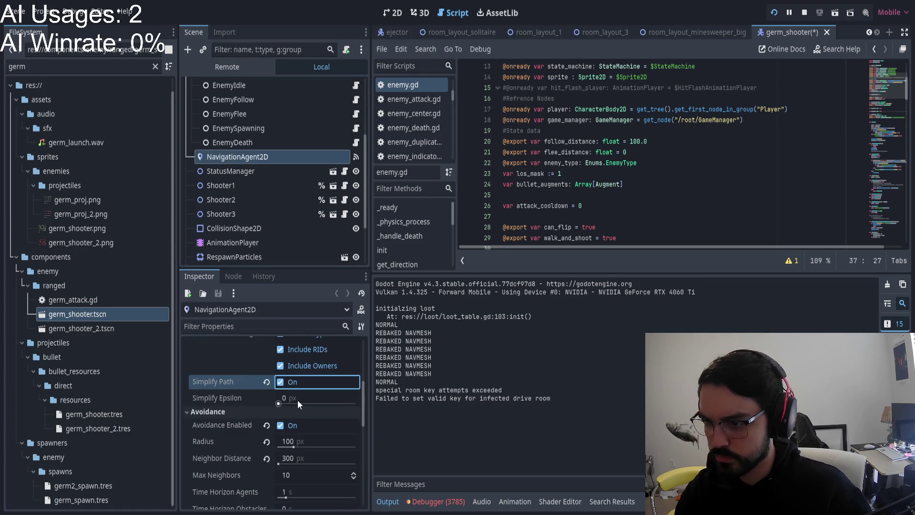
pyautogui.click(300, 399)
pyautogui.click(307, 401)
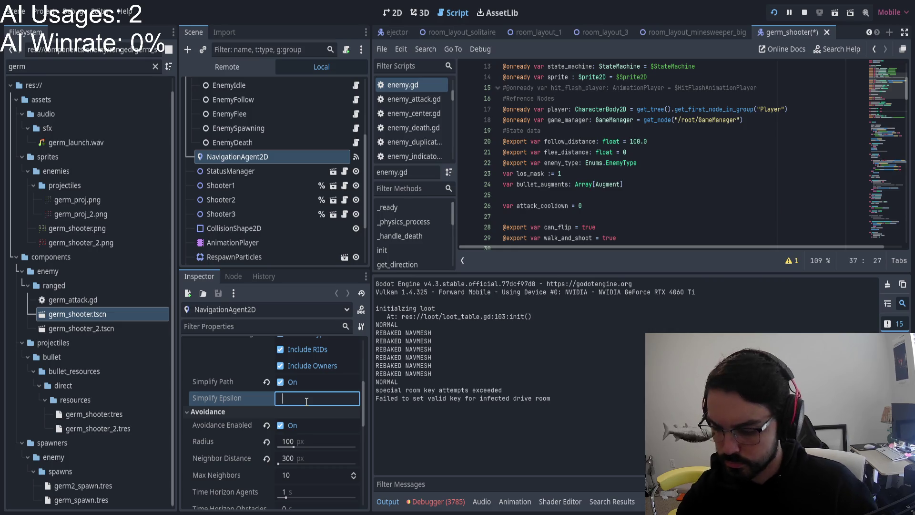
pyautogui.write('5')
pyautogui.press('Return')
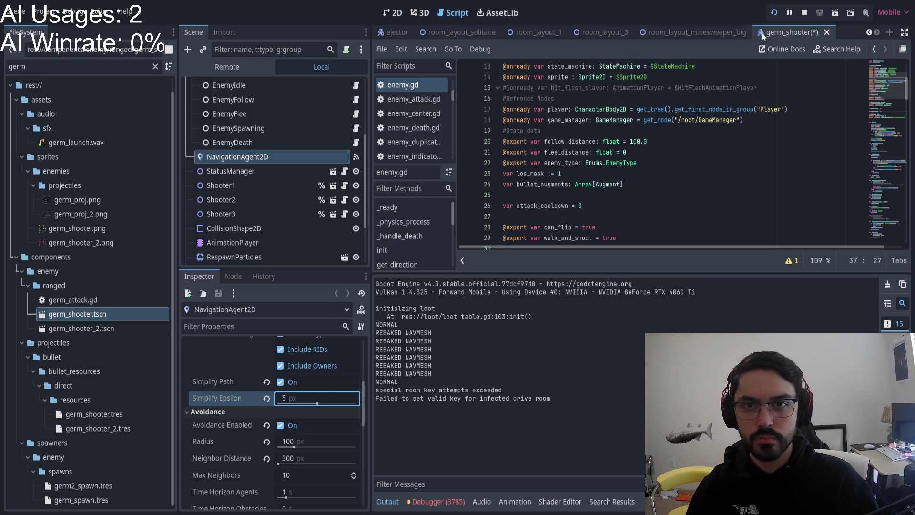
pyautogui.press('F5')
# Step: Relaunch the game to test the path simplification change
pyautogui.hotkey('alt', 'Tab')
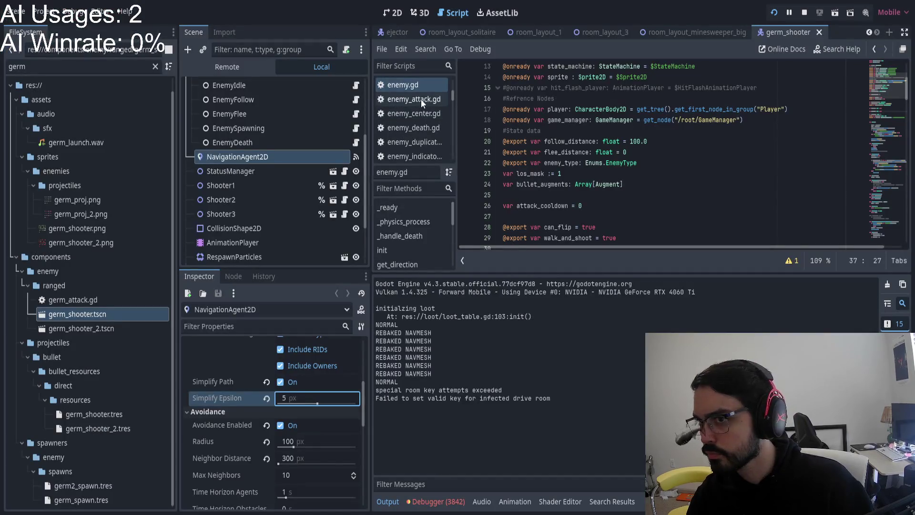
pyautogui.scroll(4, 340, 137)
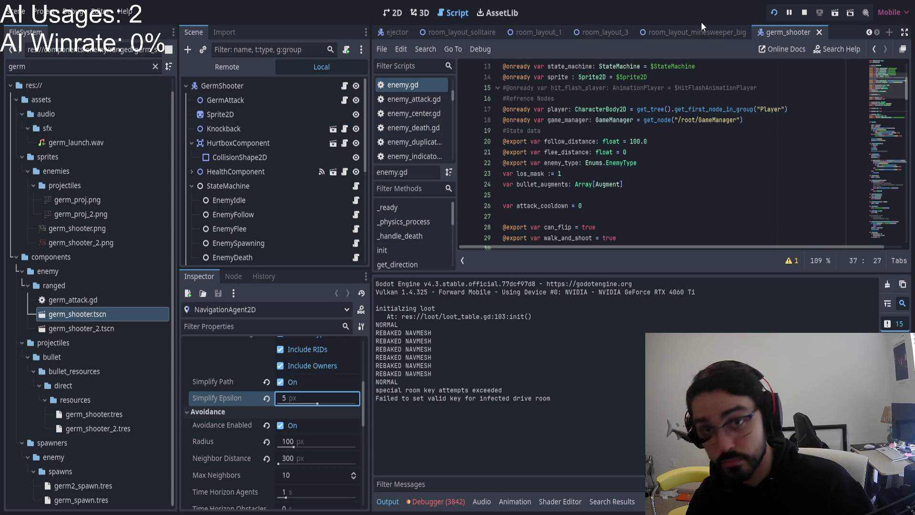
pyautogui.click(775, 13)
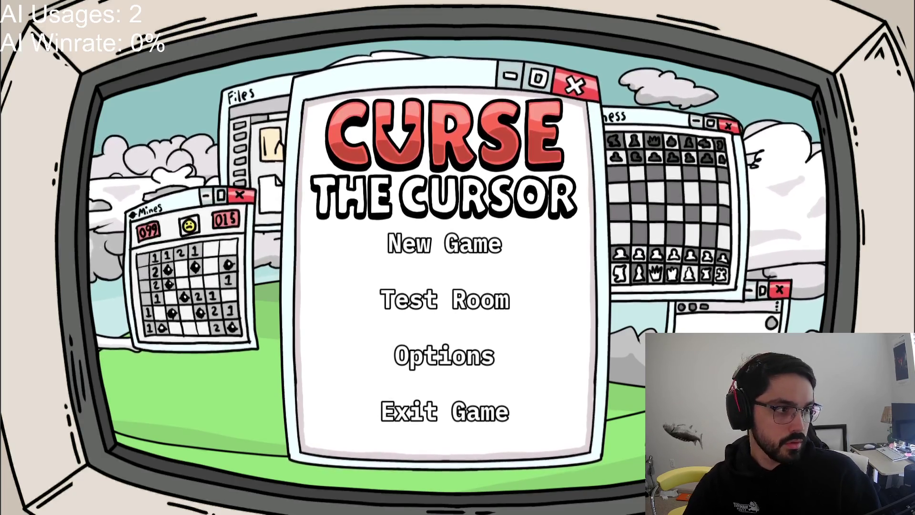
# Step: Start a new game and dash left from the file-explorer room into the search-bar room
pyautogui.click(400, 230)
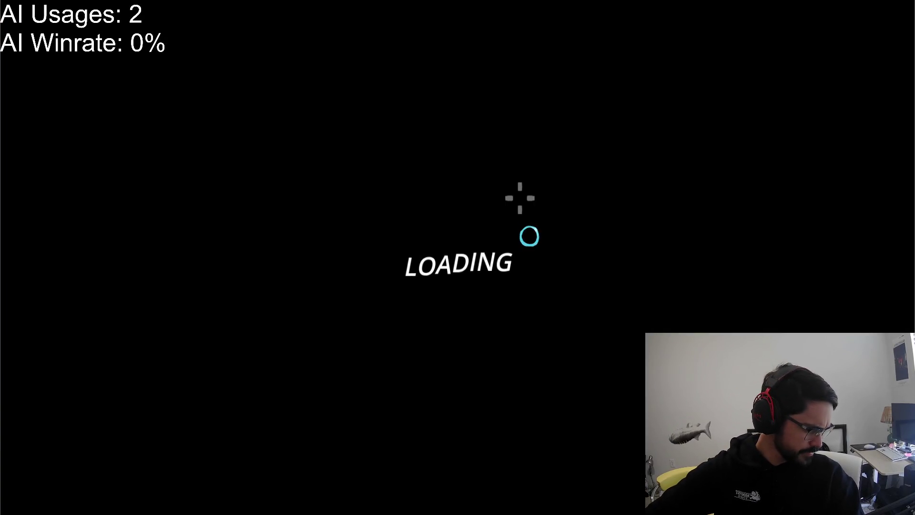
pyautogui.press('a')
pyautogui.press('space')
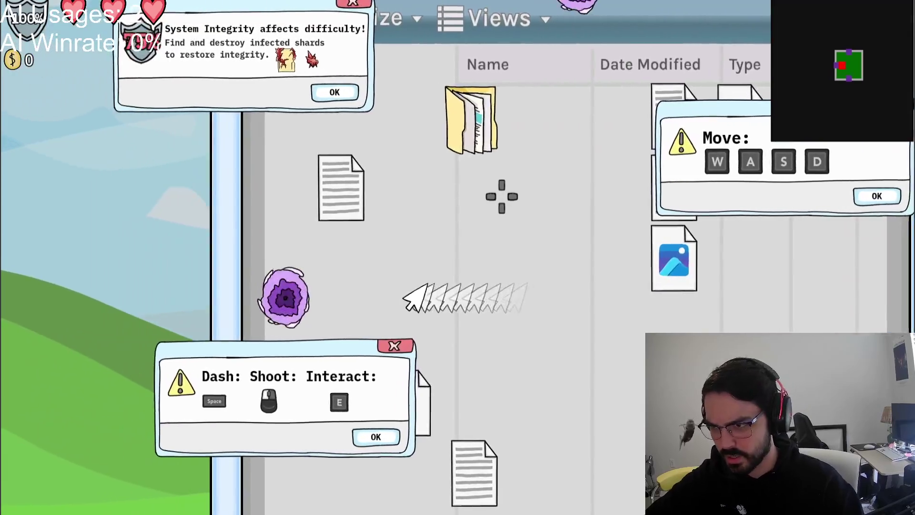
pyautogui.press('a')
pyautogui.press('s')
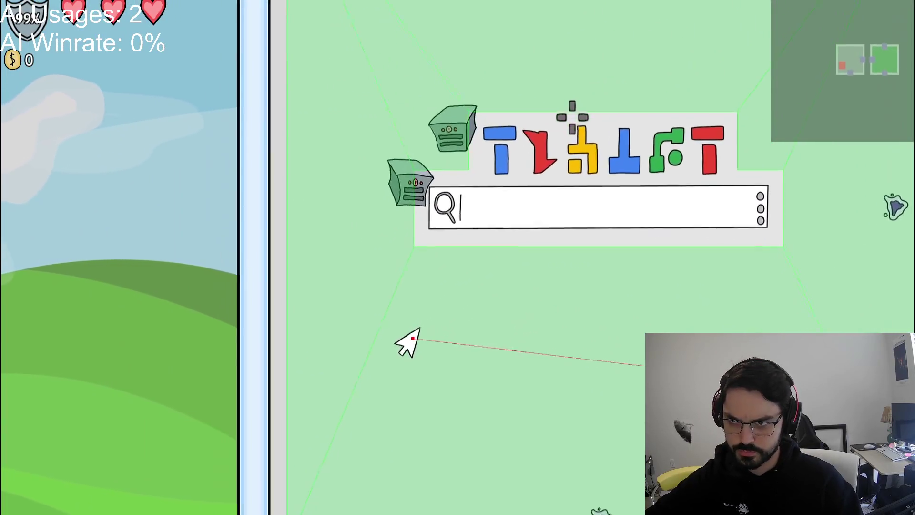
pyautogui.press('s')
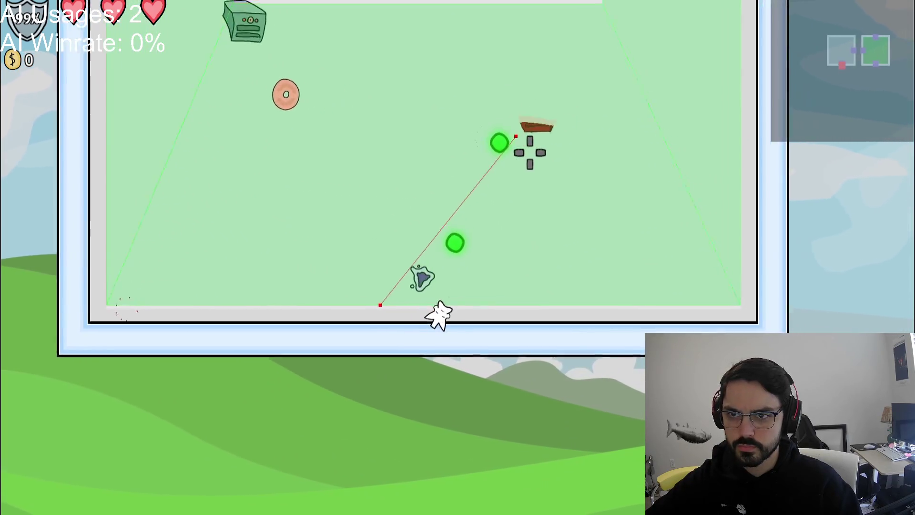
pyautogui.press('w')
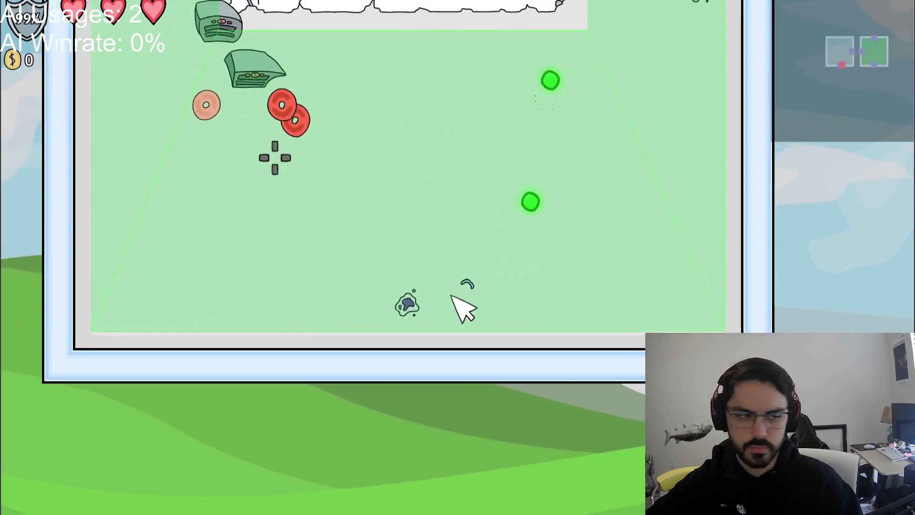
pyautogui.press('space')
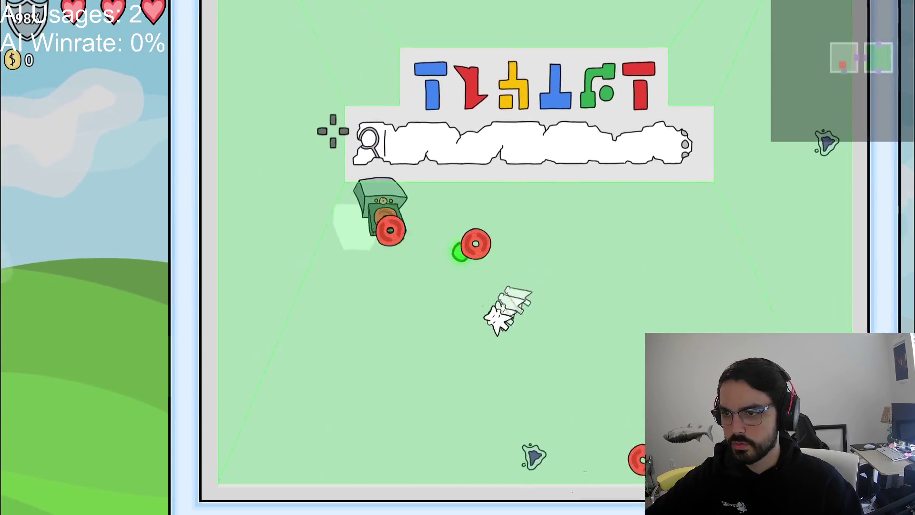
# Step: Dodge the red enemies around the search bar, then pause and return to the Godot editor
pyautogui.press('a')
pyautogui.press('s')
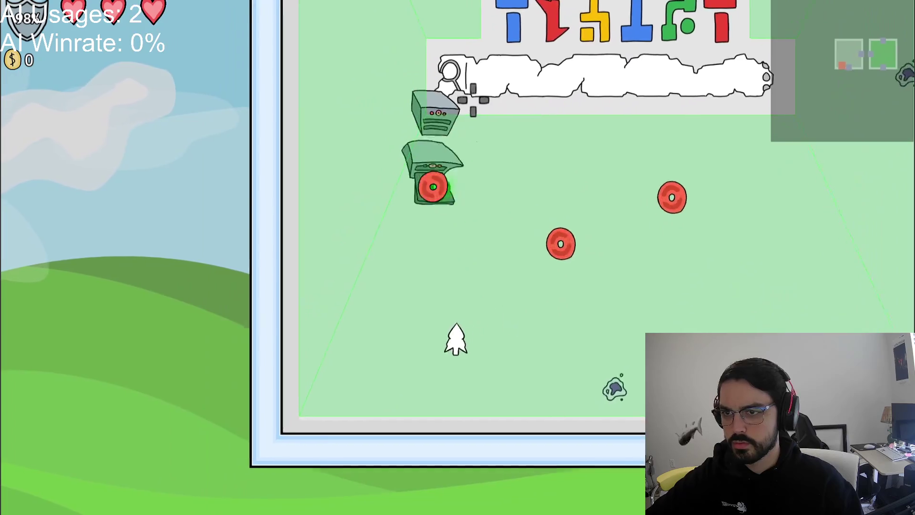
pyautogui.press('w')
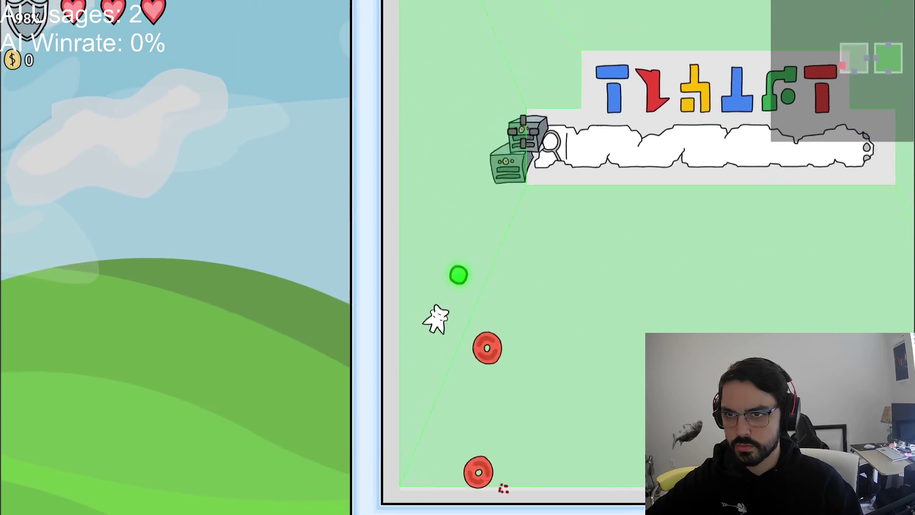
pyautogui.press('d')
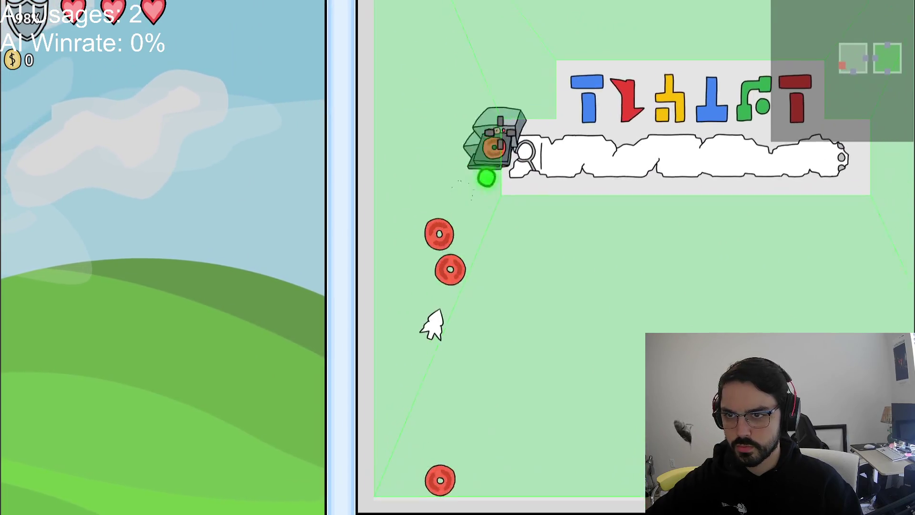
pyautogui.press('w')
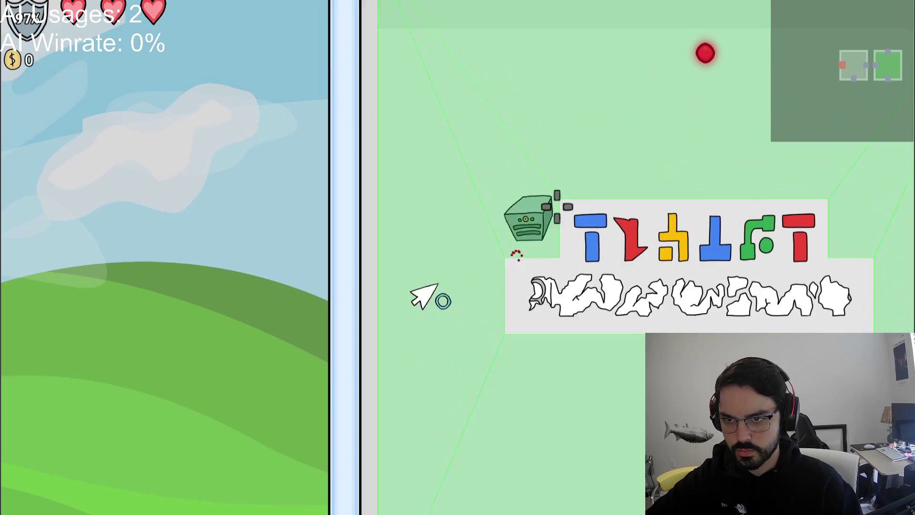
pyautogui.press('w')
pyautogui.press('d')
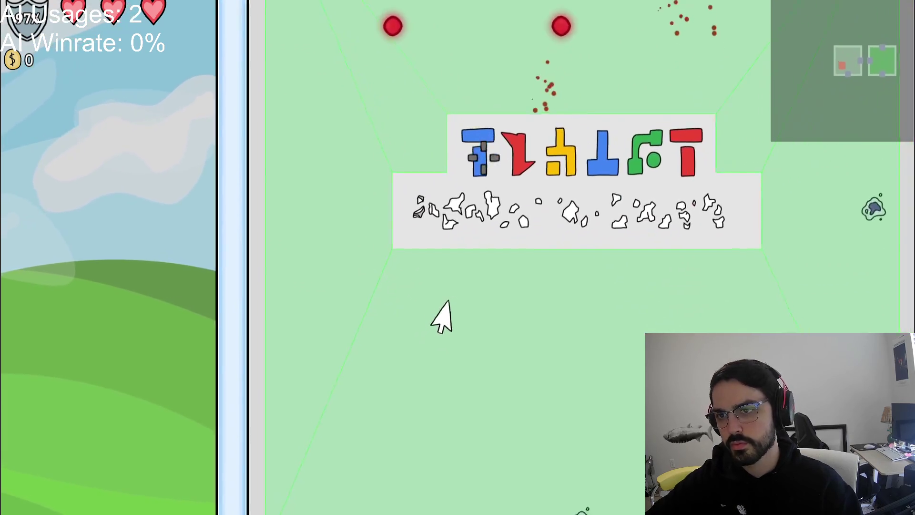
pyautogui.press('w')
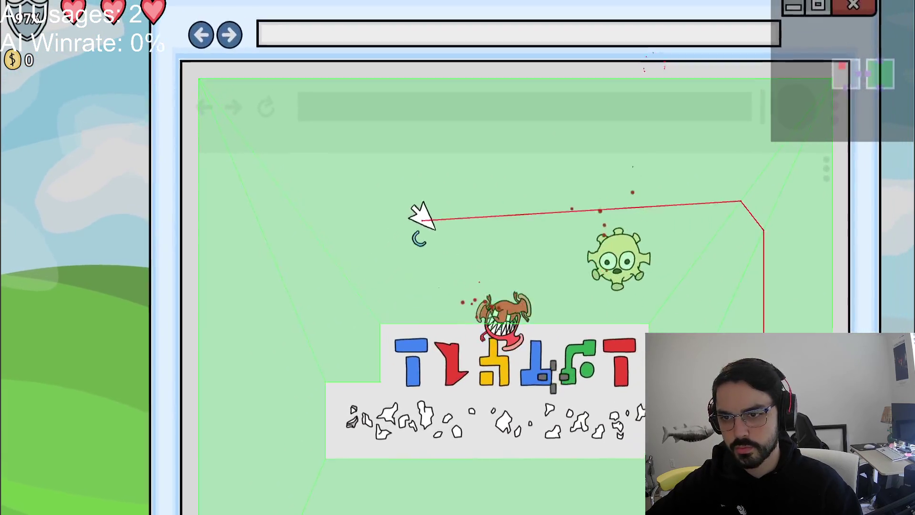
pyautogui.press('d')
pyautogui.press('w')
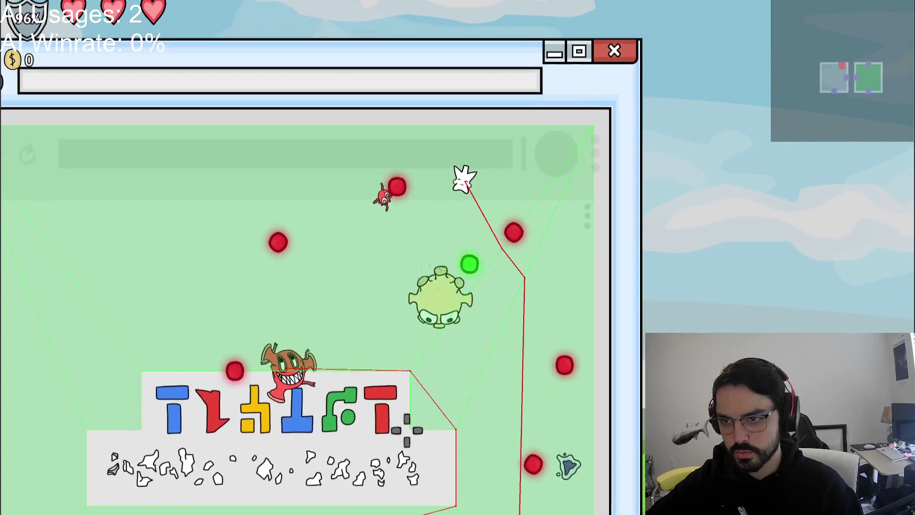
pyautogui.press('a')
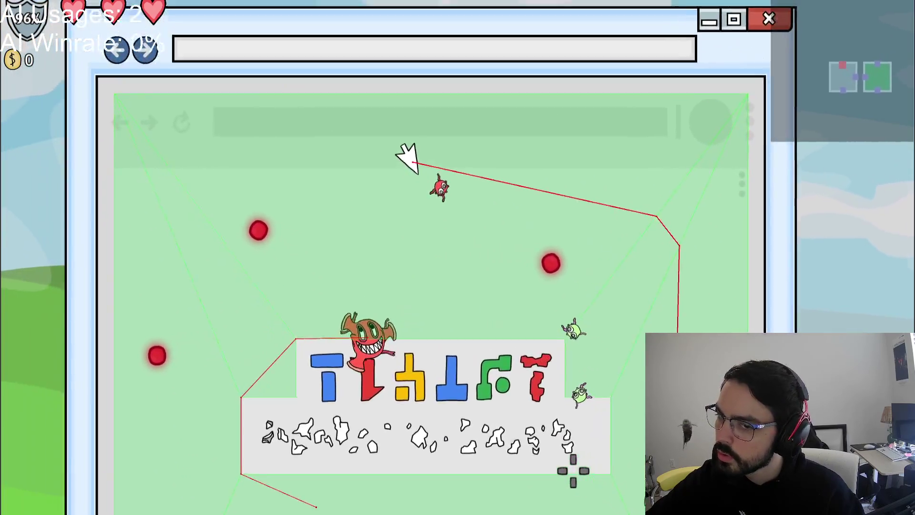
pyautogui.press('Escape')
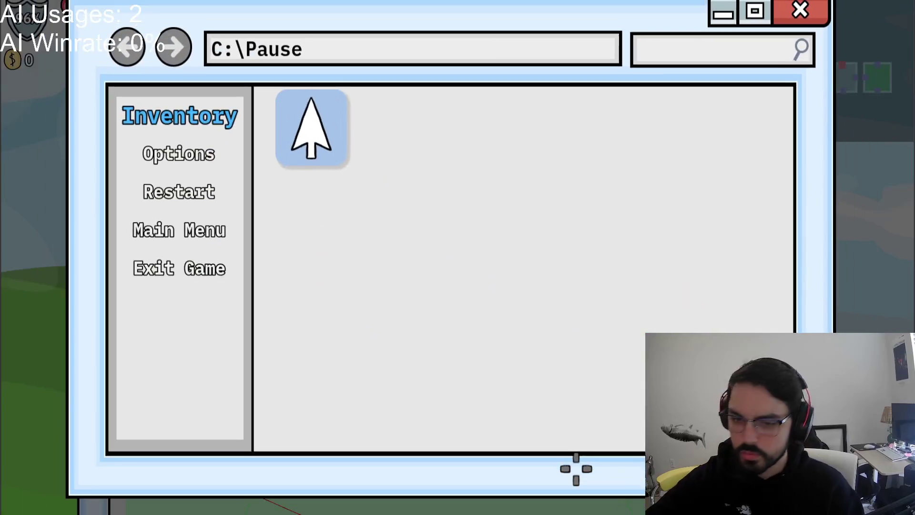
pyautogui.hotkey('alt', 'Tab')
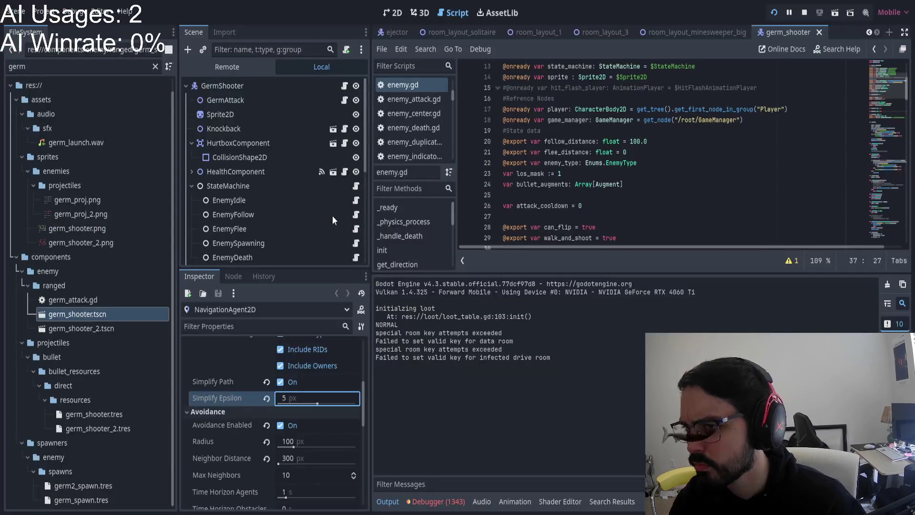
# Step: Set the NavigationAgent2D's Path Postprocessing back to Corridorfunnel and return to the game
pyautogui.scroll(-5, 242, 142)
pyautogui.click(254, 196)
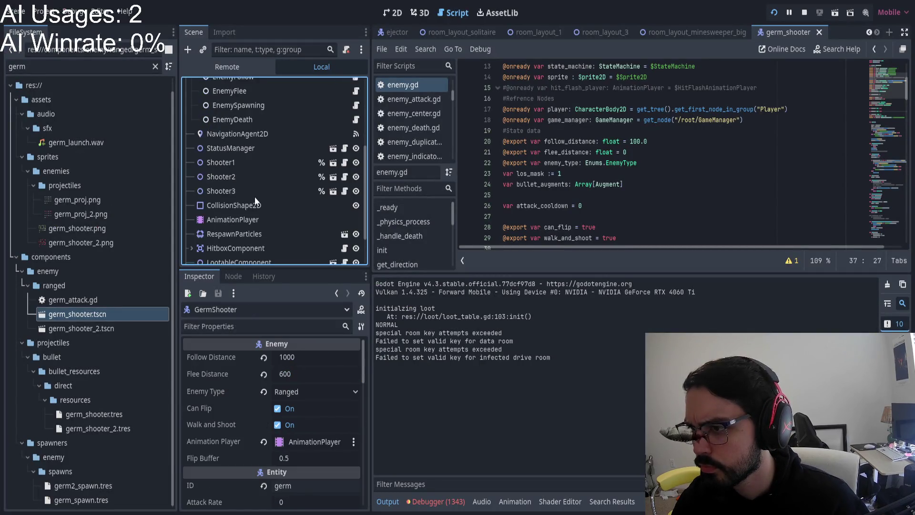
pyautogui.click(236, 134)
pyautogui.scroll(4, 316, 399)
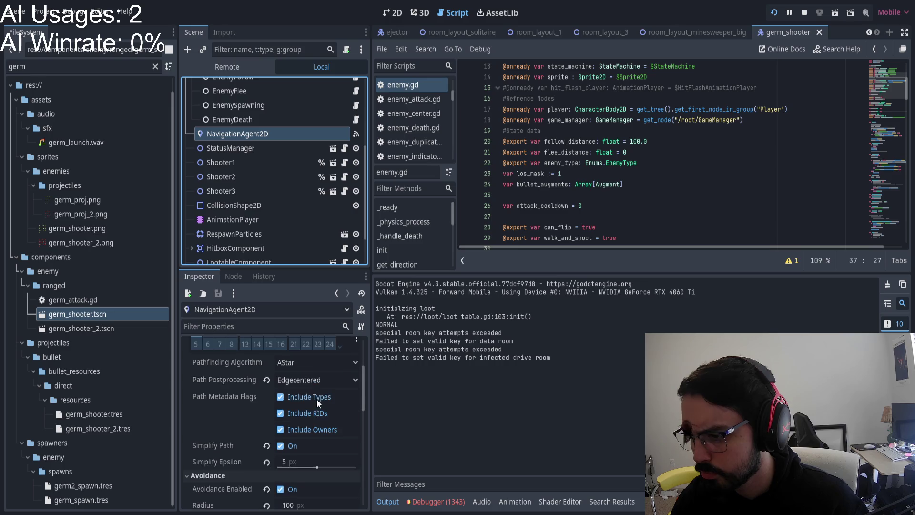
pyautogui.click(267, 401)
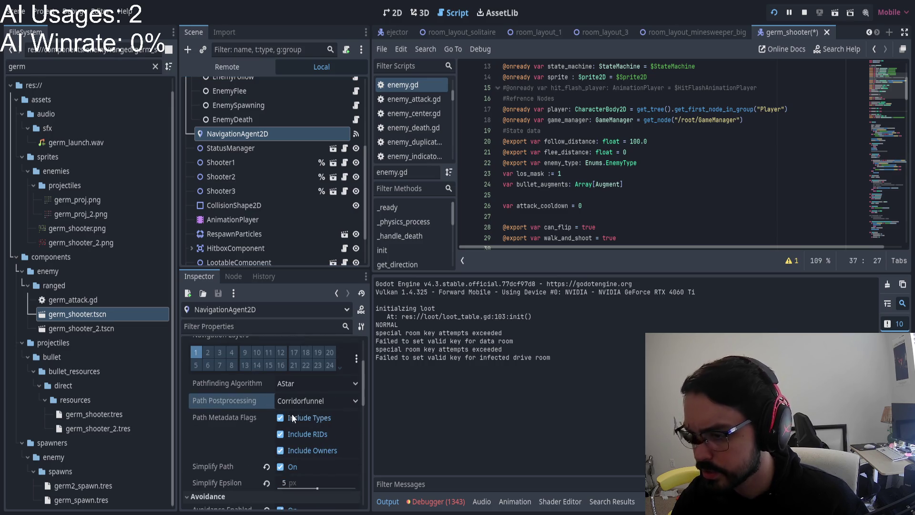
pyautogui.hotkey('alt', 'Tab')
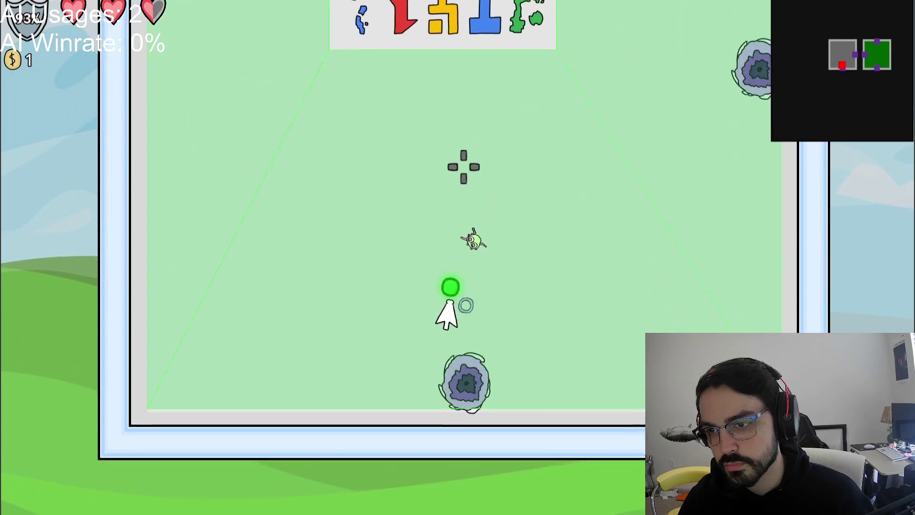
# Step: Move down through the shop into the card-table room and weave across the table
pyautogui.press('s')
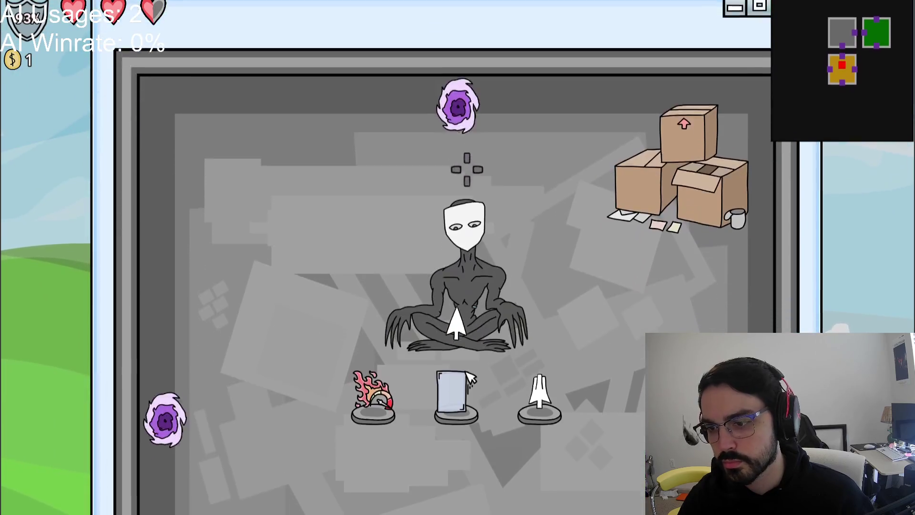
pyautogui.press('d')
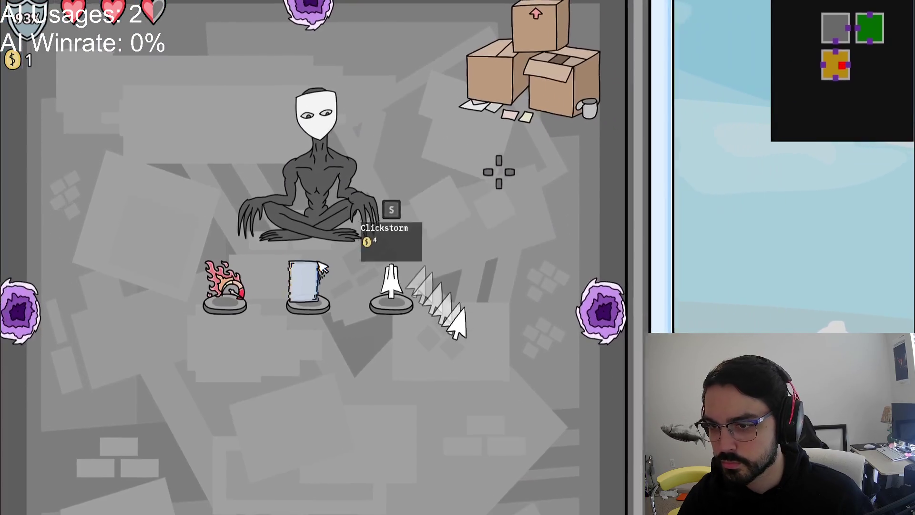
pyautogui.press('s')
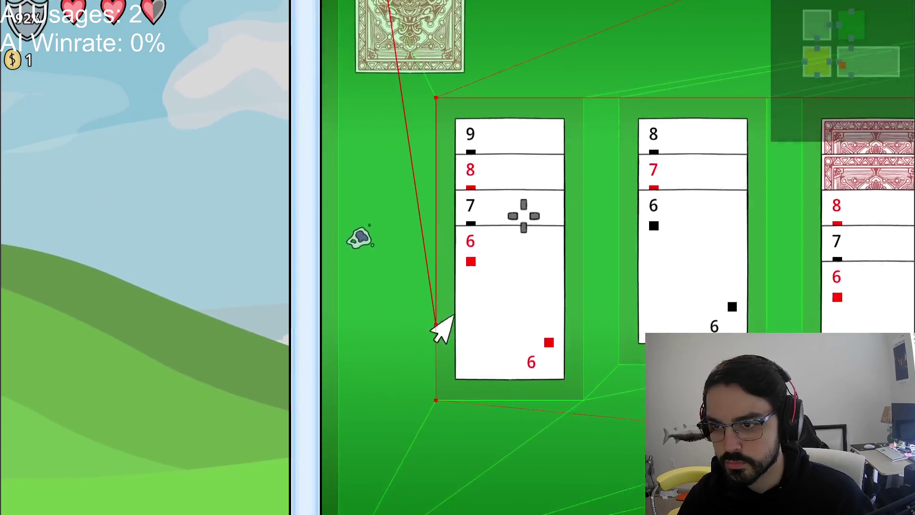
pyautogui.press('d')
pyautogui.press('a')
pyautogui.press('s')
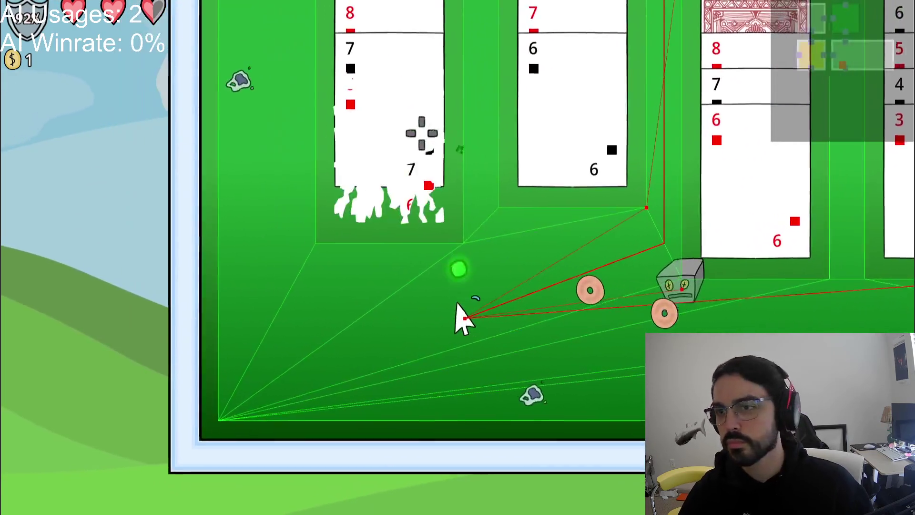
pyautogui.press('a')
pyautogui.press('w')
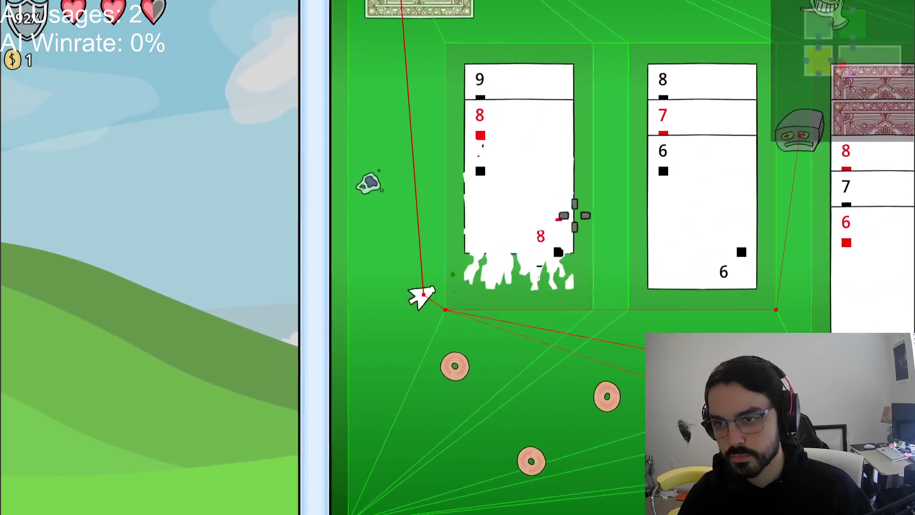
pyautogui.press('a')
pyautogui.press('w')
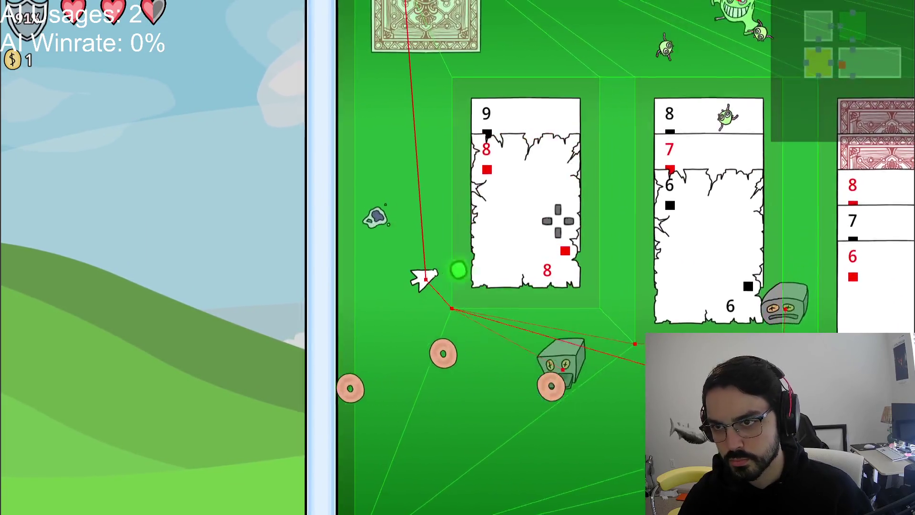
# Step: Keep dodging enemies and shooting the card piles, then stop the playtest with F8
pyautogui.press('d')
pyautogui.press('w')
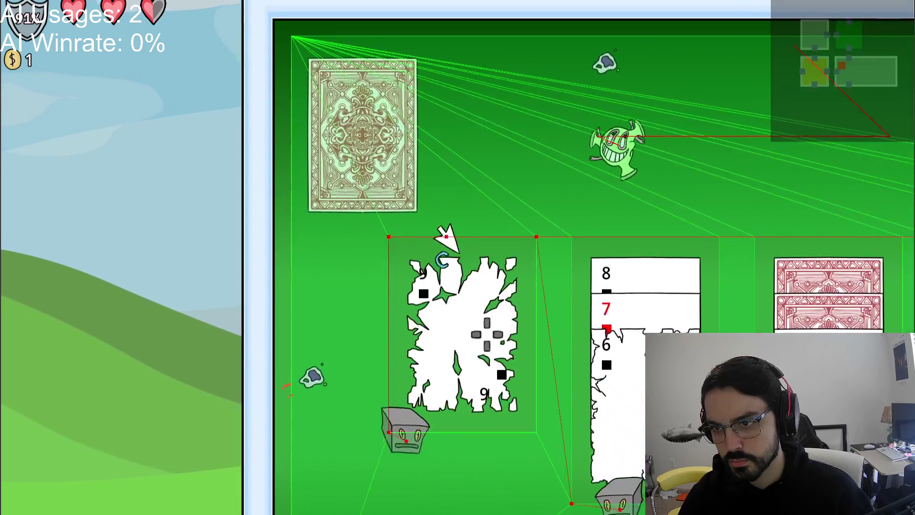
pyautogui.press('d')
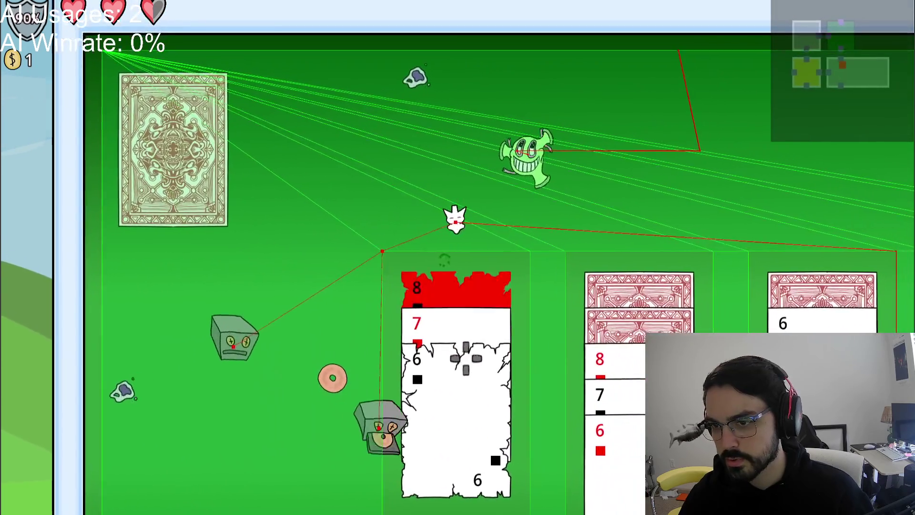
pyautogui.press('d')
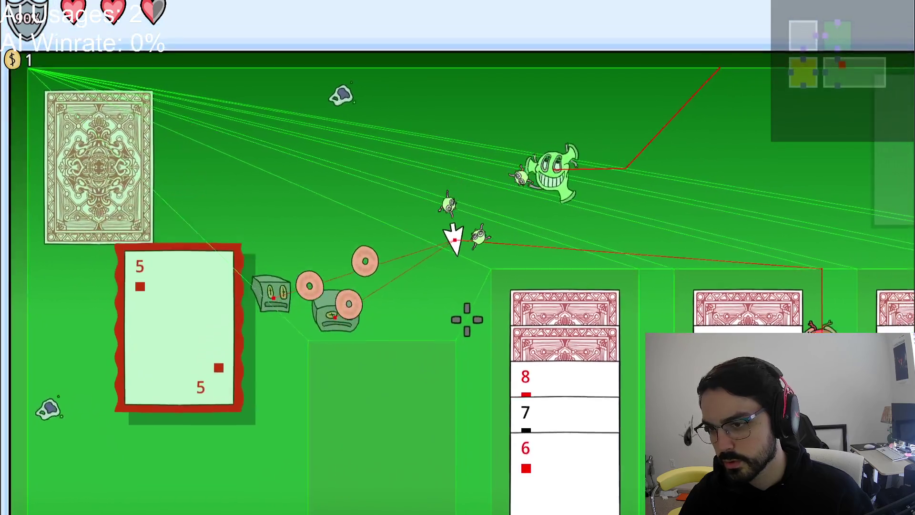
pyautogui.press('s')
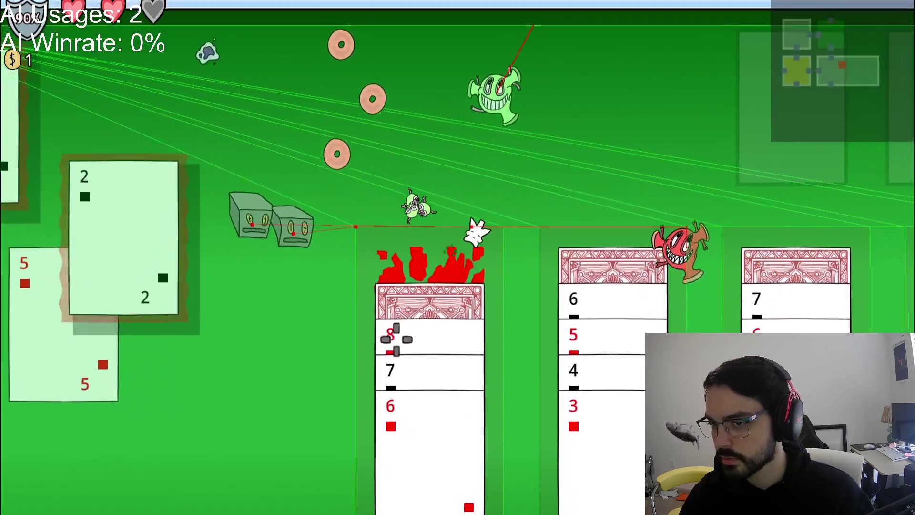
pyautogui.press('a')
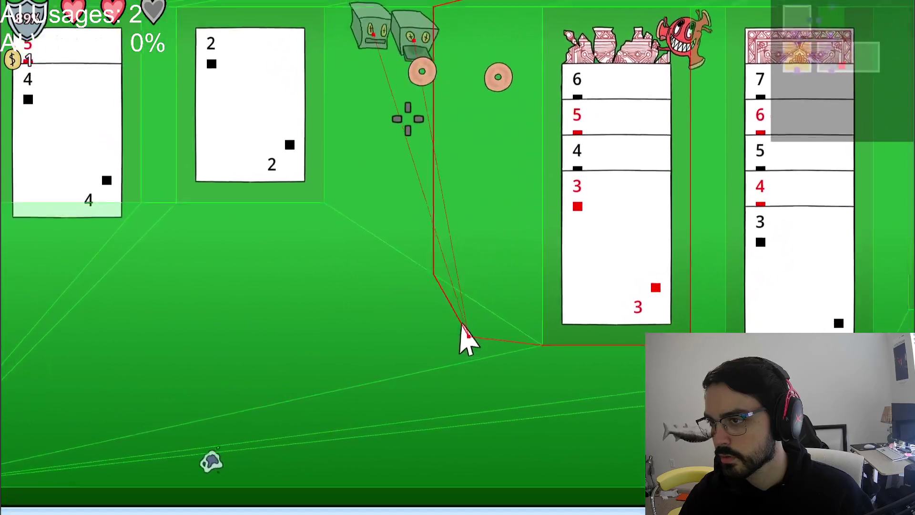
pyautogui.press('a')
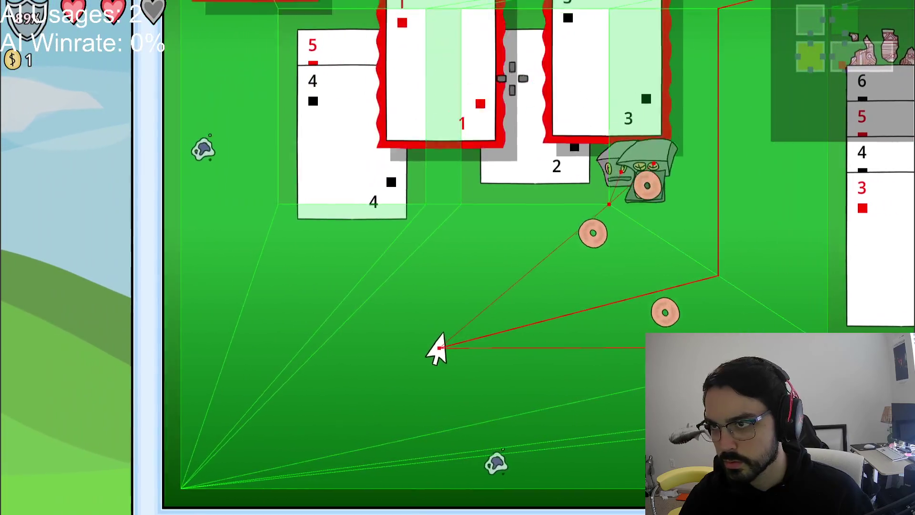
pyautogui.press('a')
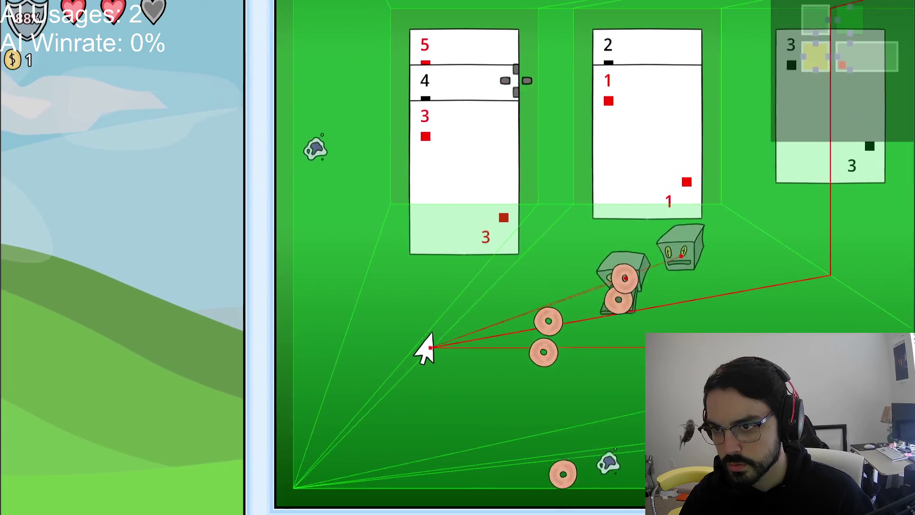
pyautogui.press('d')
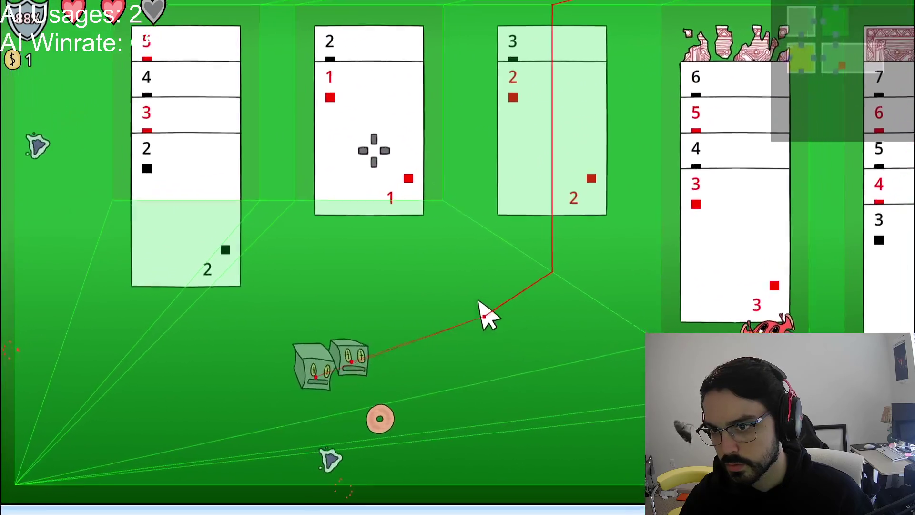
pyautogui.click(484, 308)
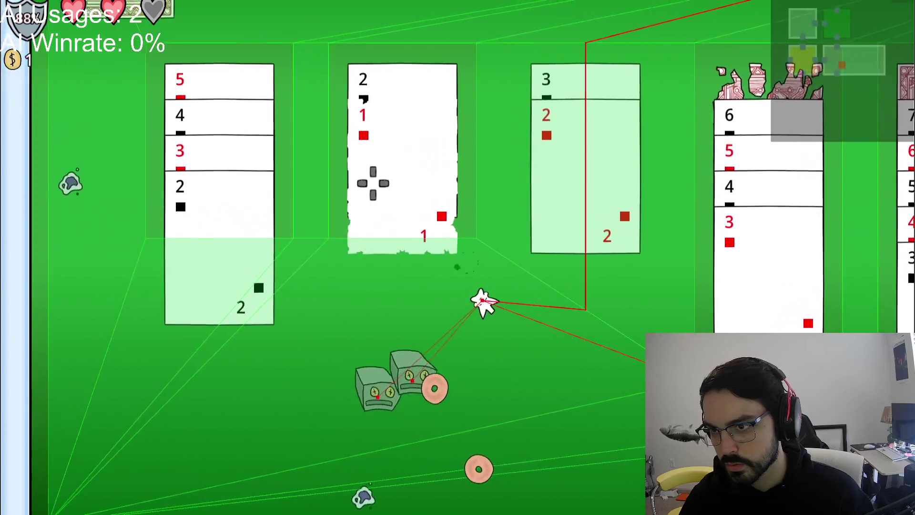
pyautogui.click(477, 281)
pyautogui.press('s')
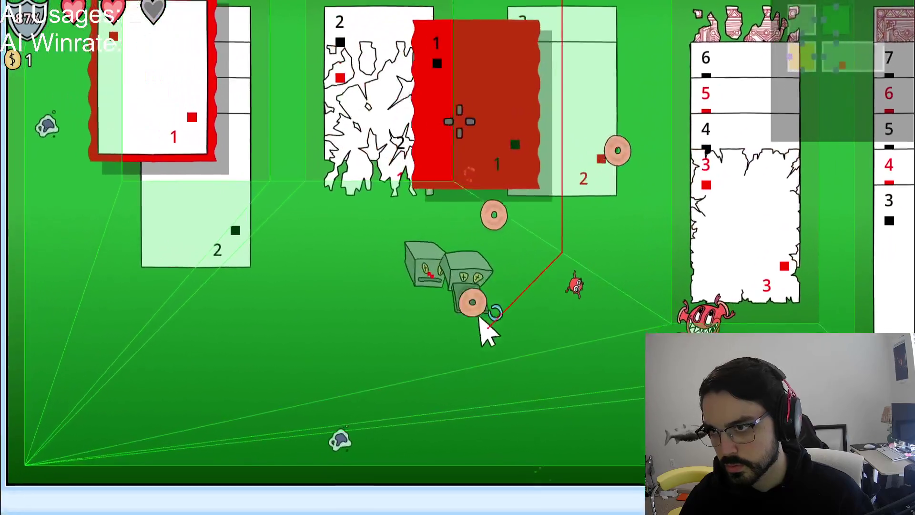
pyautogui.press('a')
pyautogui.press('a')
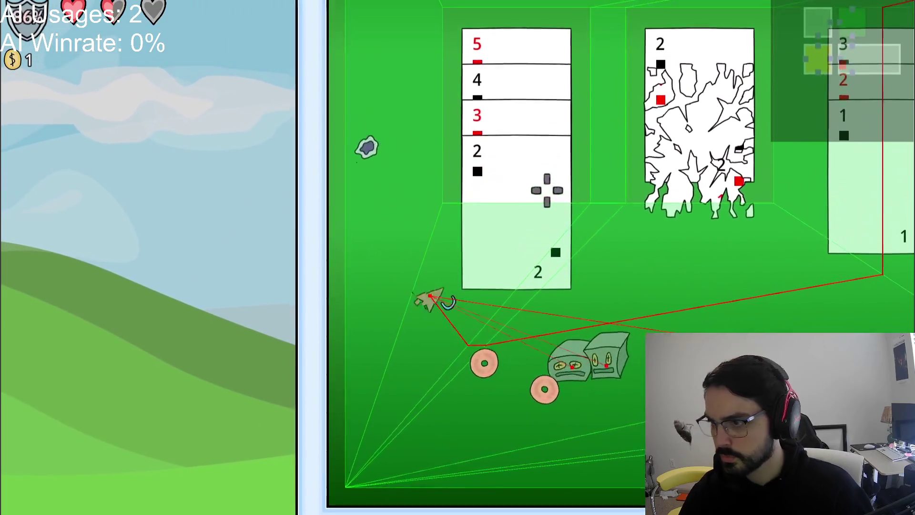
pyautogui.press('F8')
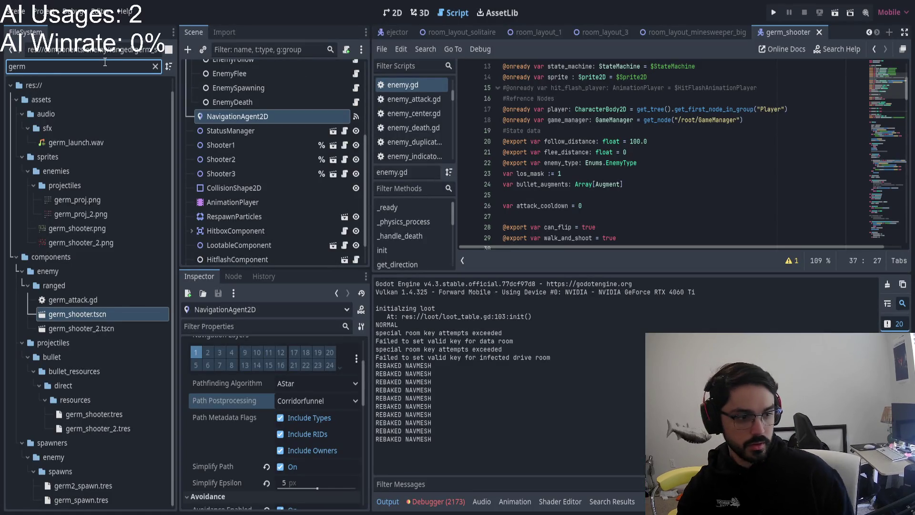
# Step: Open room_layout_solitaire.tscn via a 'solitai' filter and inspect its TextureRect, CardColumn1 and ColorRect nodes
pyautogui.press('BackSpace')
pyautogui.press('BackSpace')
pyautogui.press('BackSpace')
pyautogui.write('solitai')
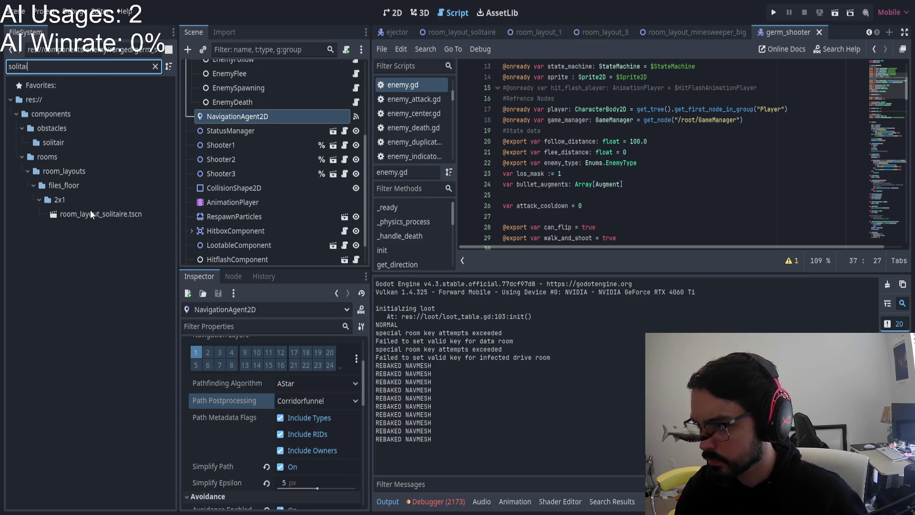
pyautogui.doubleClick(90, 211)
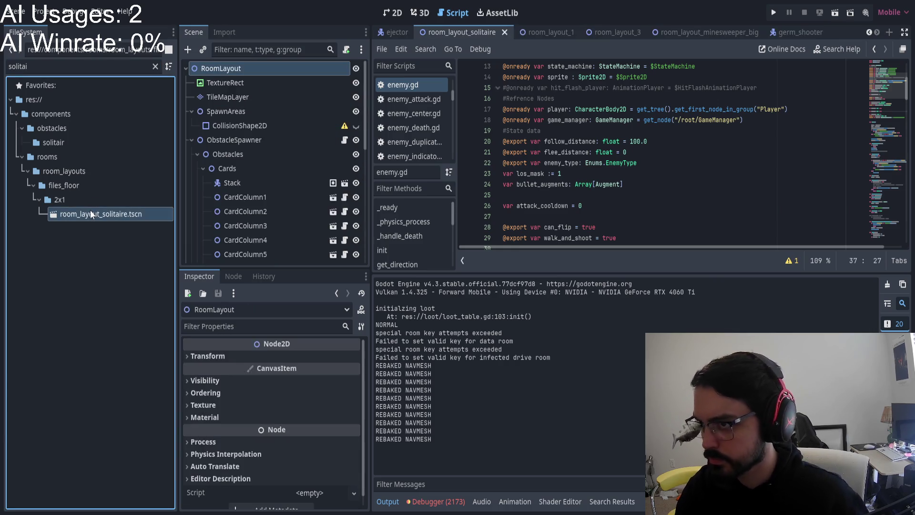
pyautogui.click(230, 85)
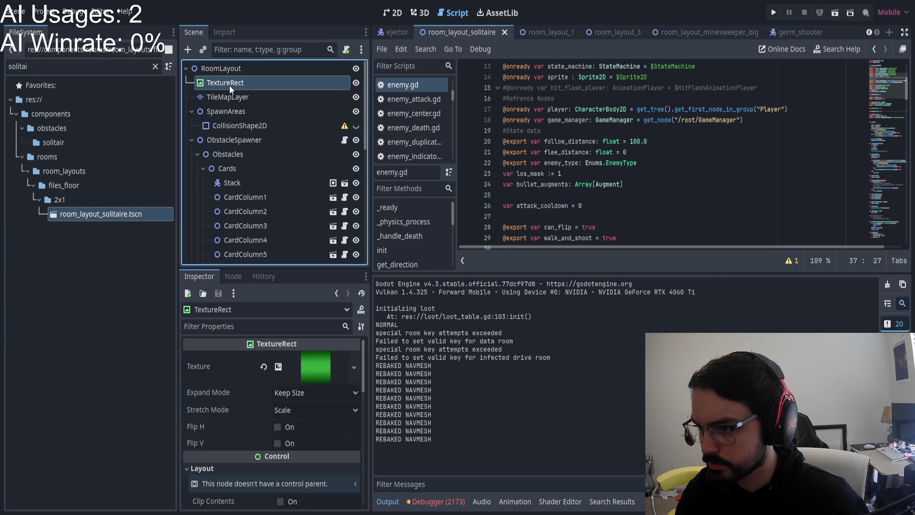
pyautogui.click(393, 13)
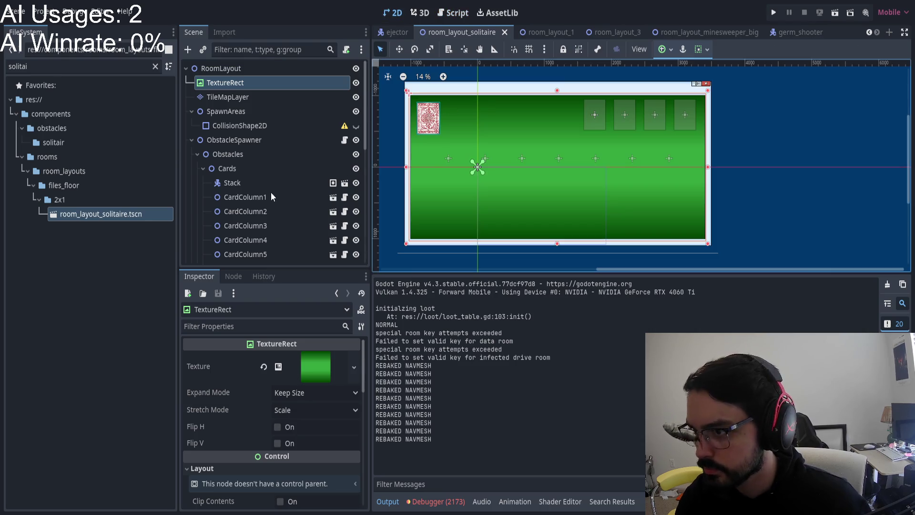
pyautogui.click(252, 197)
pyautogui.scroll(-3, 281, 186)
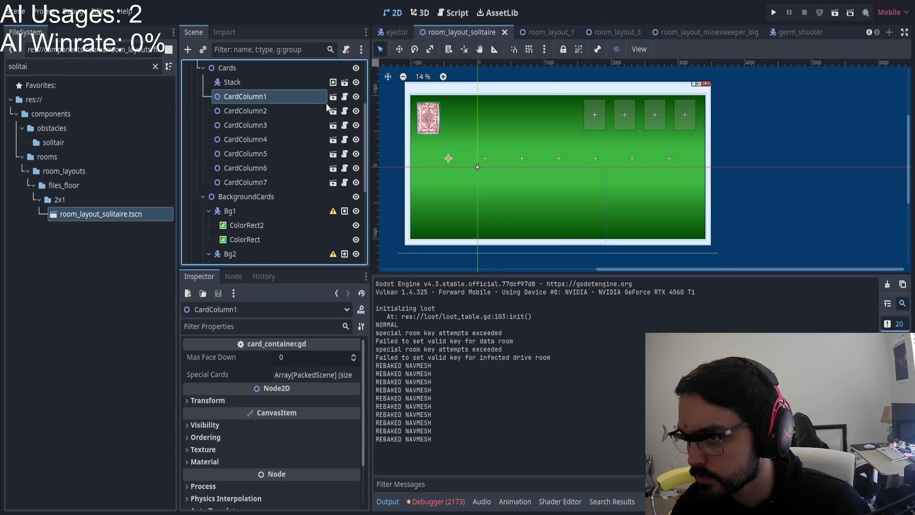
pyautogui.click(250, 223)
pyautogui.click(249, 238)
pyautogui.scroll(-3, 256, 212)
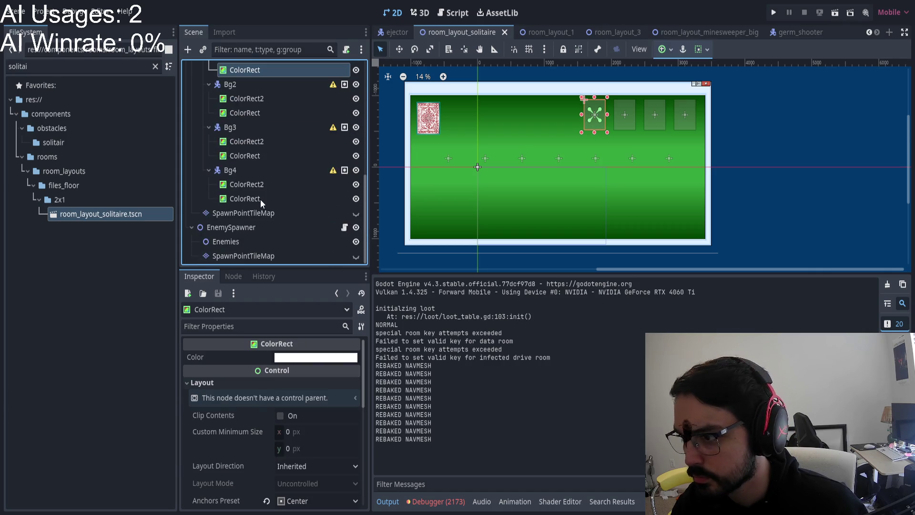
pyautogui.scroll(10, 257, 195)
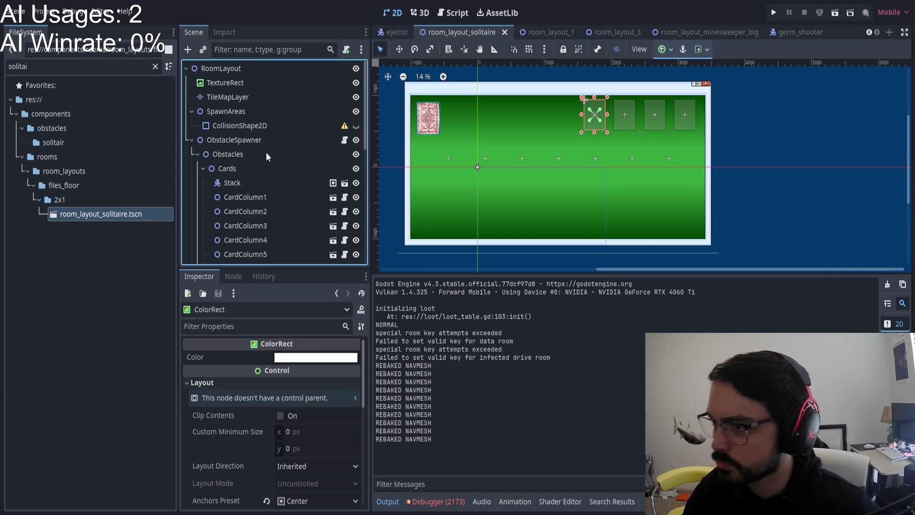
# Step: Clear the filter and open the CardColumn1 Stack's face_down_card scene, then close it
pyautogui.click(80, 214)
pyautogui.click(156, 67)
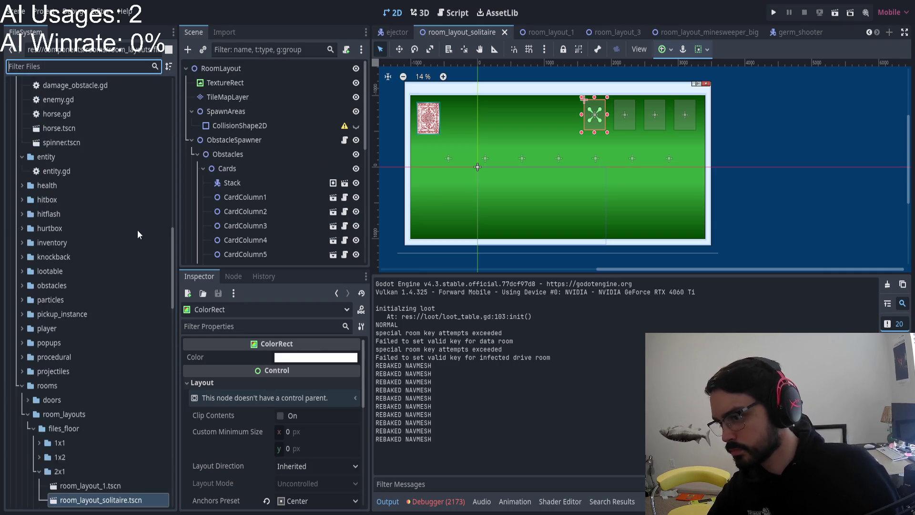
pyautogui.scroll(-5, 137, 229)
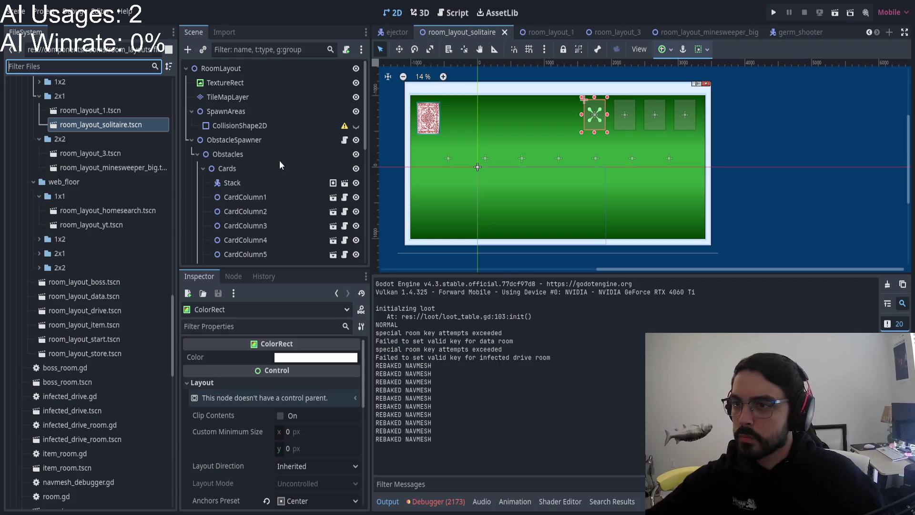
pyautogui.click(305, 197)
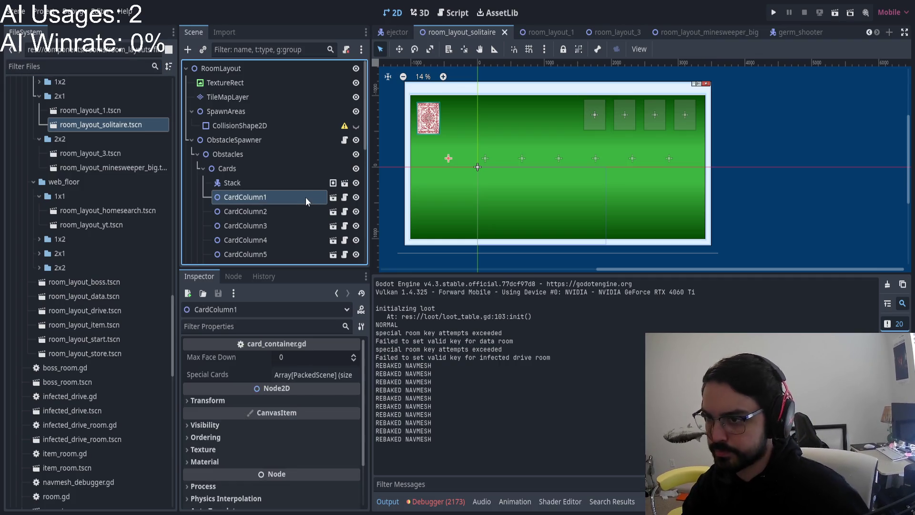
pyautogui.click(327, 185)
pyautogui.click(345, 183)
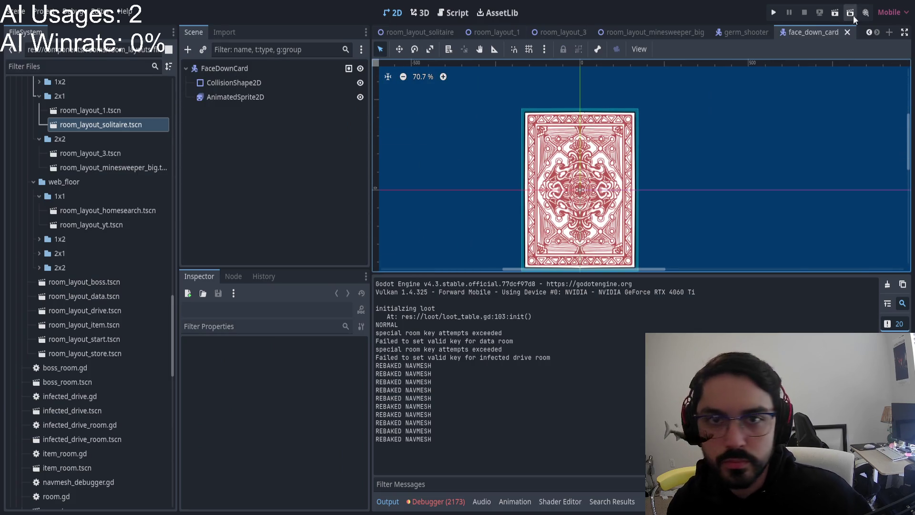
pyautogui.click(847, 32)
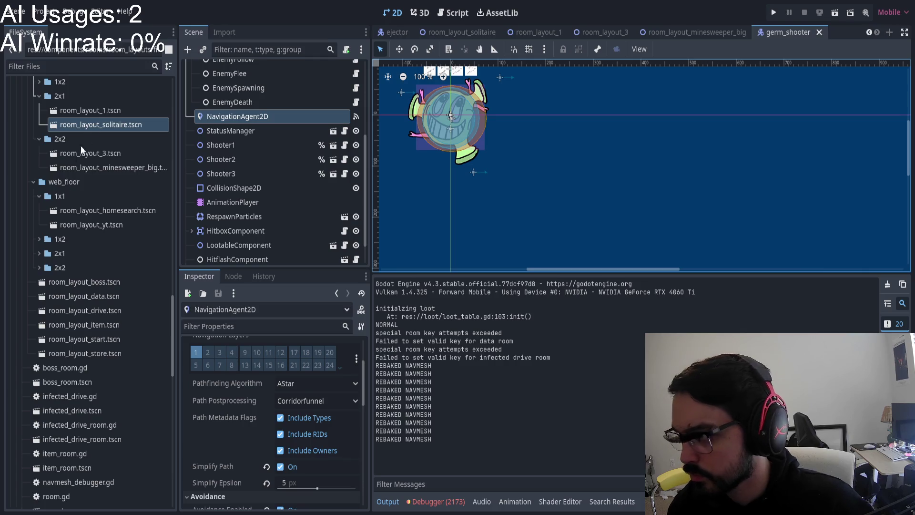
# Step: Reopen the solitaire layout, open the card column's own scene and its card_container.gd script
pyautogui.doubleClick(93, 124)
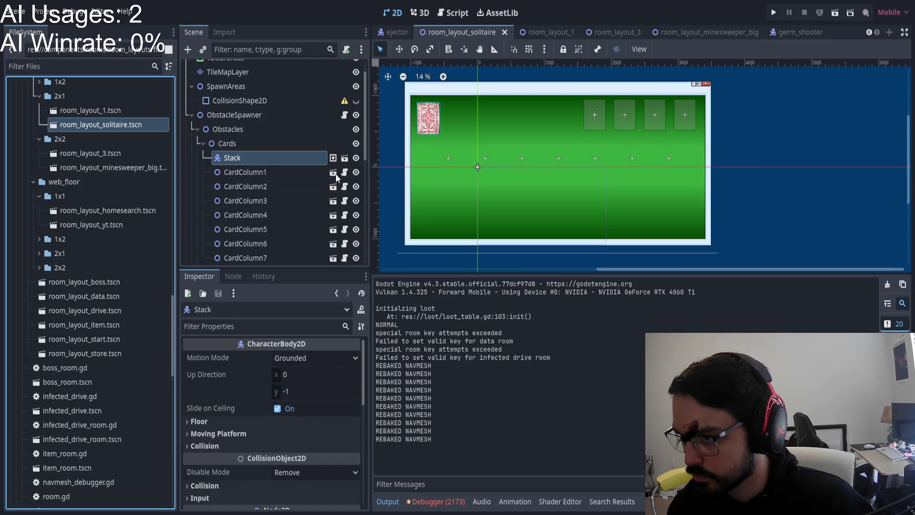
pyautogui.click(335, 174)
pyautogui.click(262, 68)
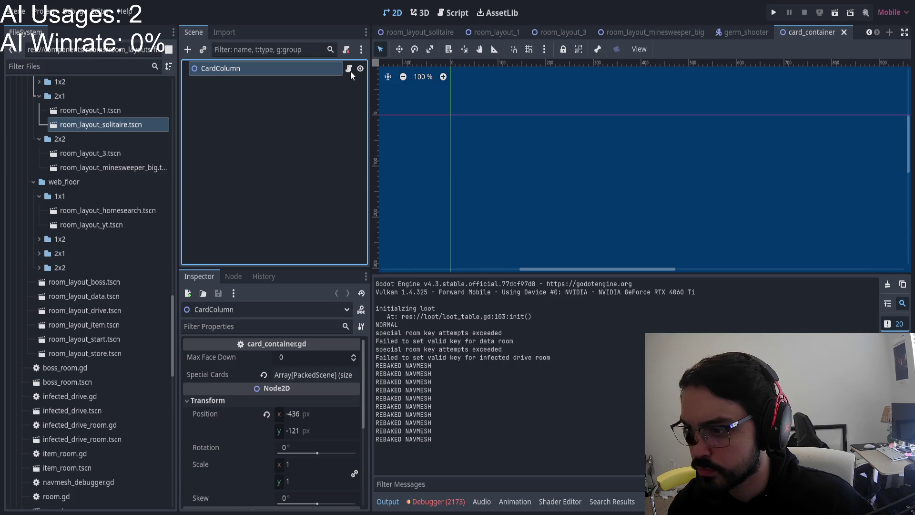
pyautogui.click(349, 69)
# Step: Search card_container.gd for 'add_child' and cycle through the add_child matches
pyautogui.click(625, 179)
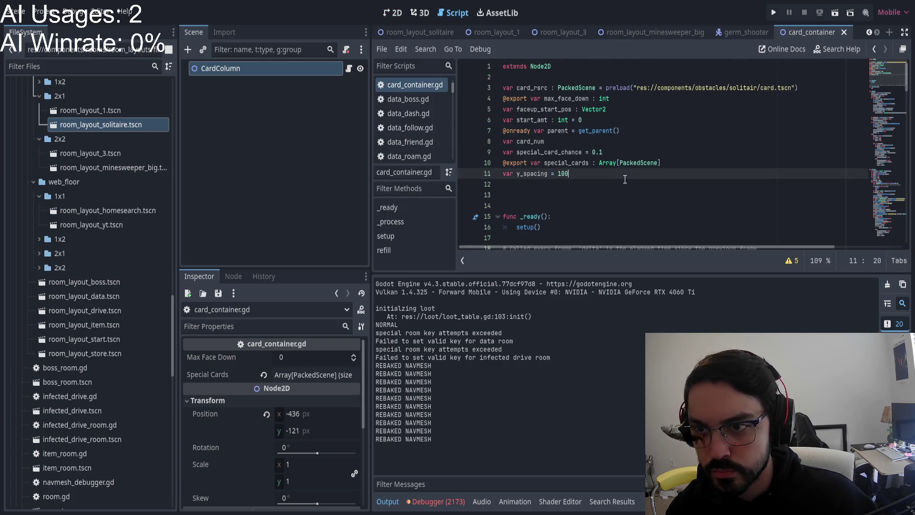
pyautogui.scroll(-10, 616, 181)
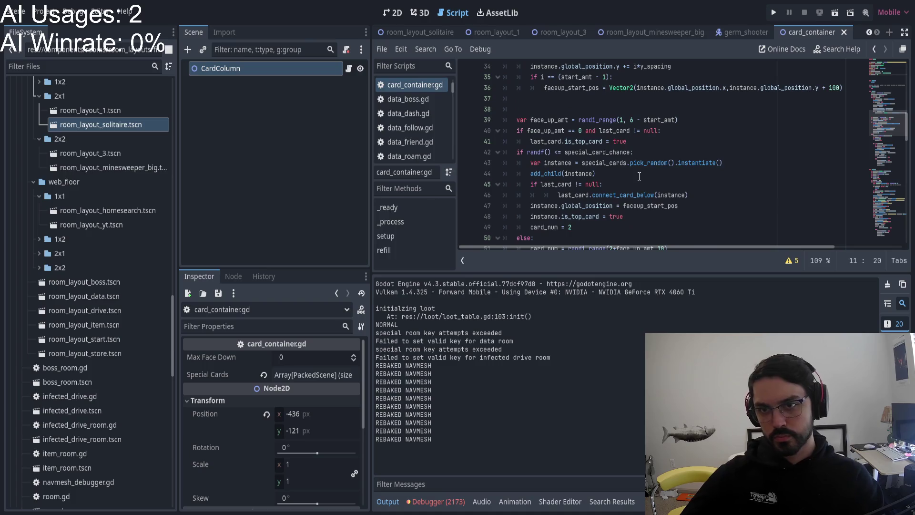
pyautogui.hotkey('ctrl', 'f')
pyautogui.write('add_child')
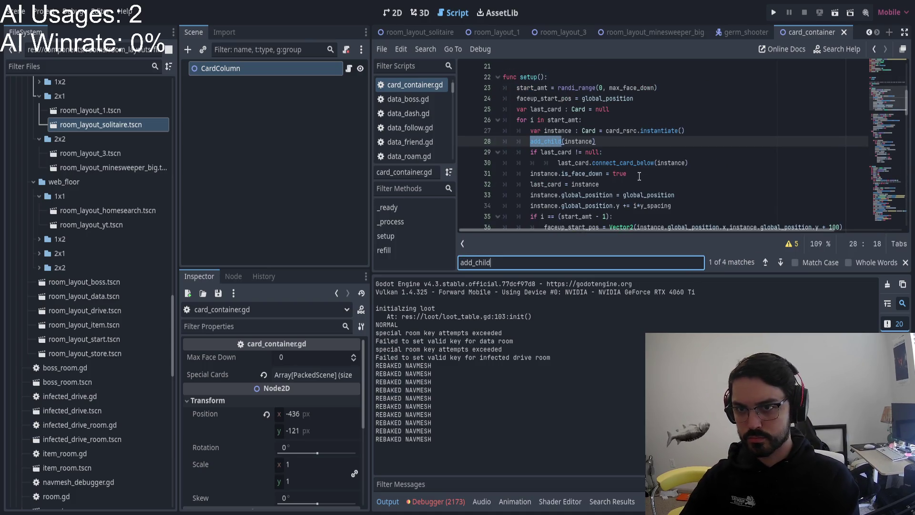
pyautogui.press('Return')
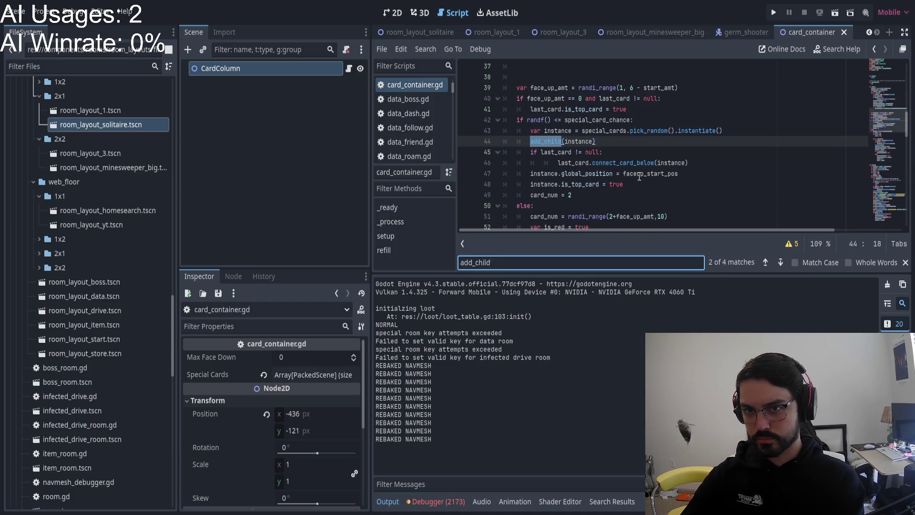
pyautogui.press('Return')
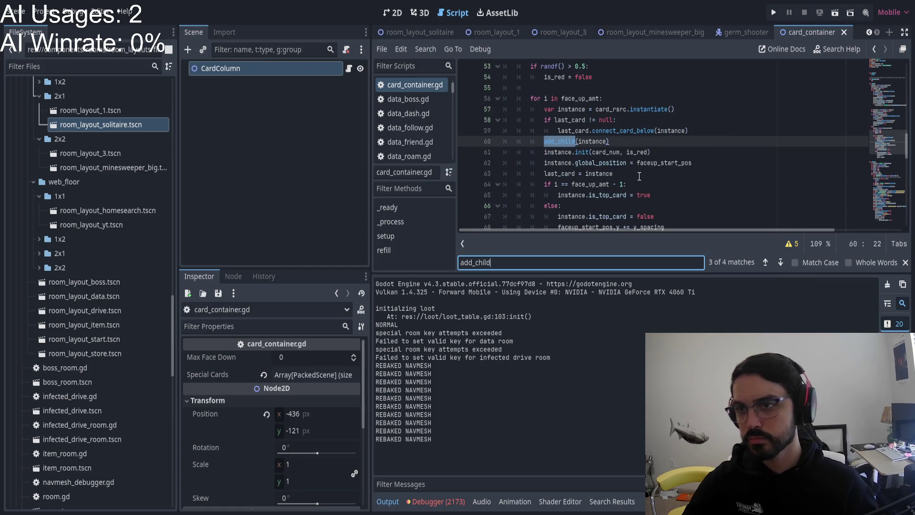
pyautogui.press('Return')
pyautogui.press('Return')
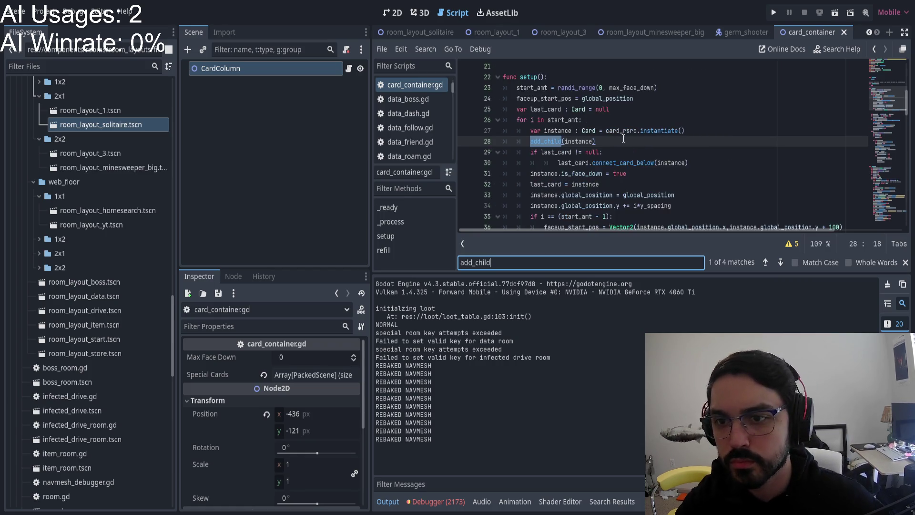
pyautogui.click(581, 162)
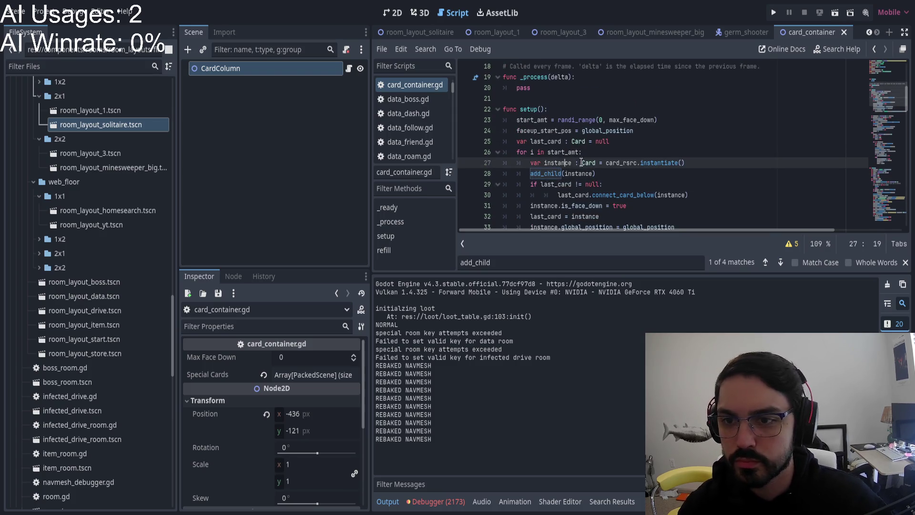
# Step: Open the preloaded card.tscn scene from the card_rsrc preload line
pyautogui.keyDown('ctrl'); pyautogui.click(618, 164); pyautogui.keyUp('ctrl')
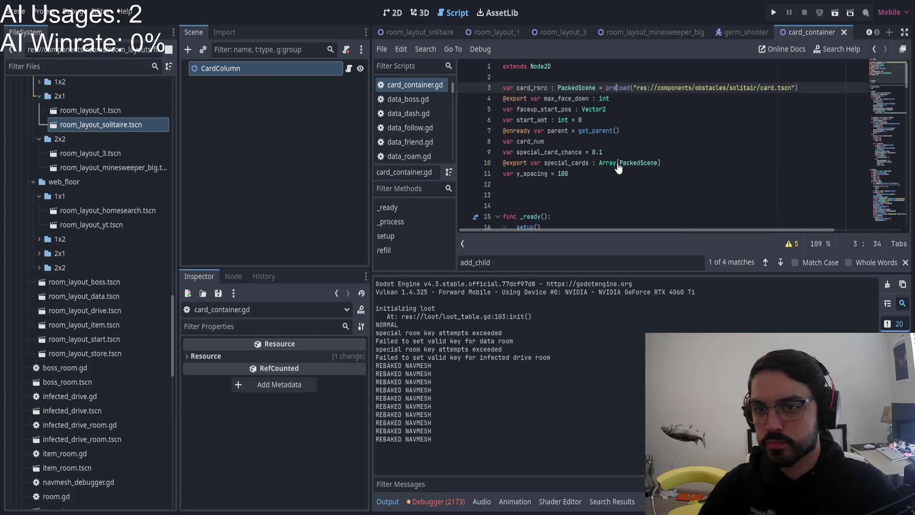
pyautogui.keyDown('ctrl'); pyautogui.click(675, 88); pyautogui.keyUp('ctrl')
pyautogui.scroll(2, 281, 142)
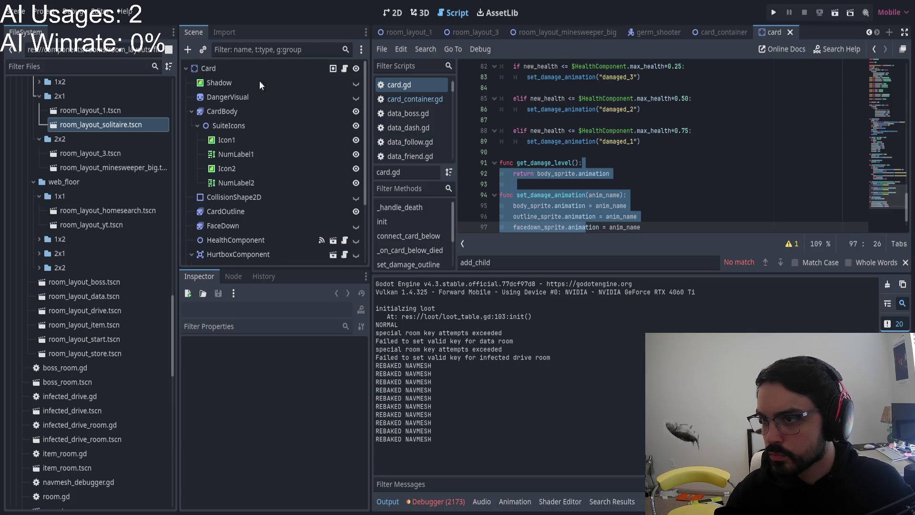
# Step: Set Mouse Filter to Ignore on Icon1, NumLabel1, Icon2 and NumLabel2 in the card scene
pyautogui.click(393, 13)
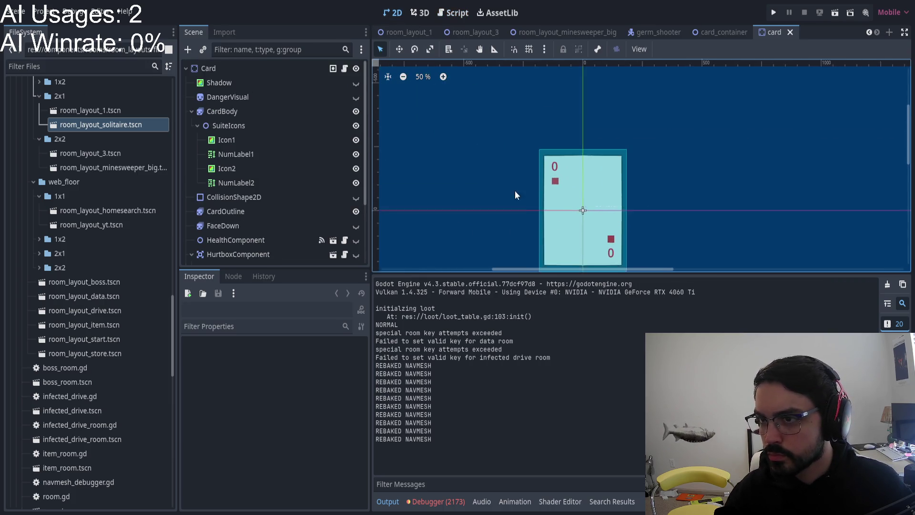
pyautogui.click(248, 141)
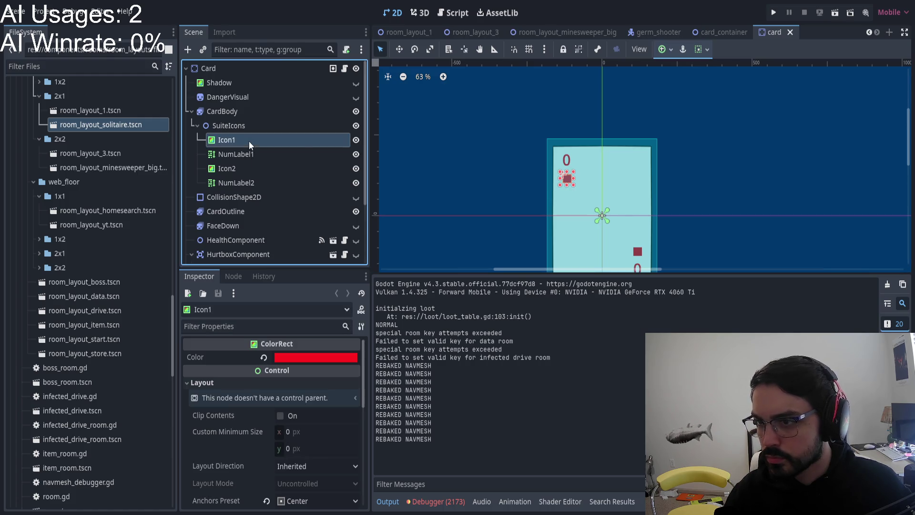
pyautogui.scroll(-5, 321, 417)
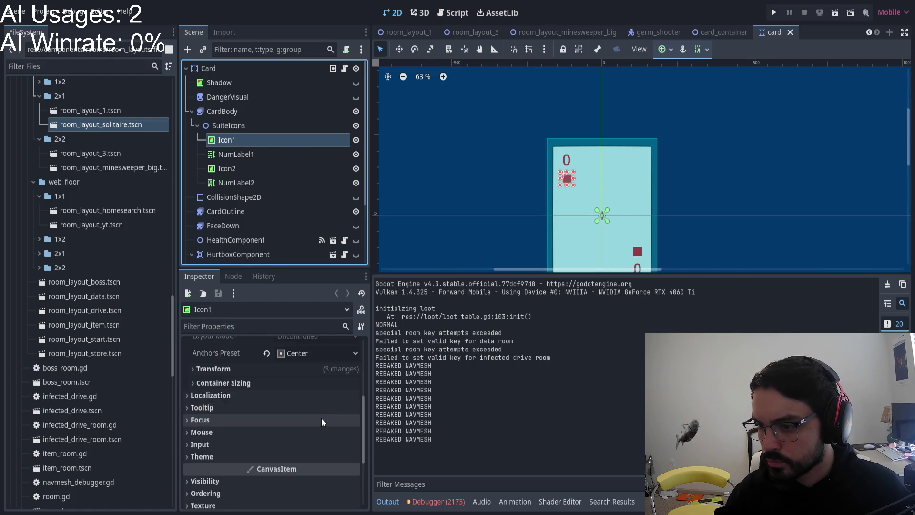
pyautogui.scroll(3, 262, 401)
pyautogui.click(216, 384)
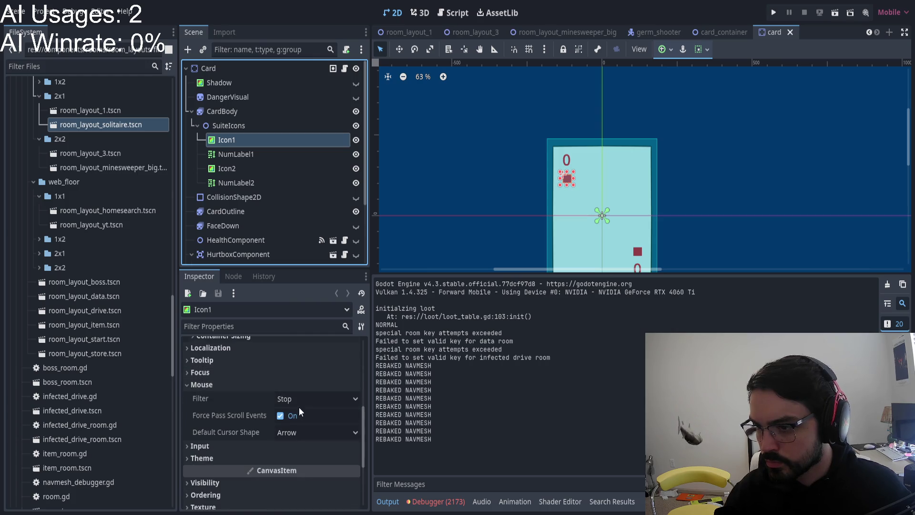
pyautogui.keyDown('shift'); pyautogui.click(267, 181); pyautogui.keyUp('shift')
pyautogui.scroll(-5, 250, 373)
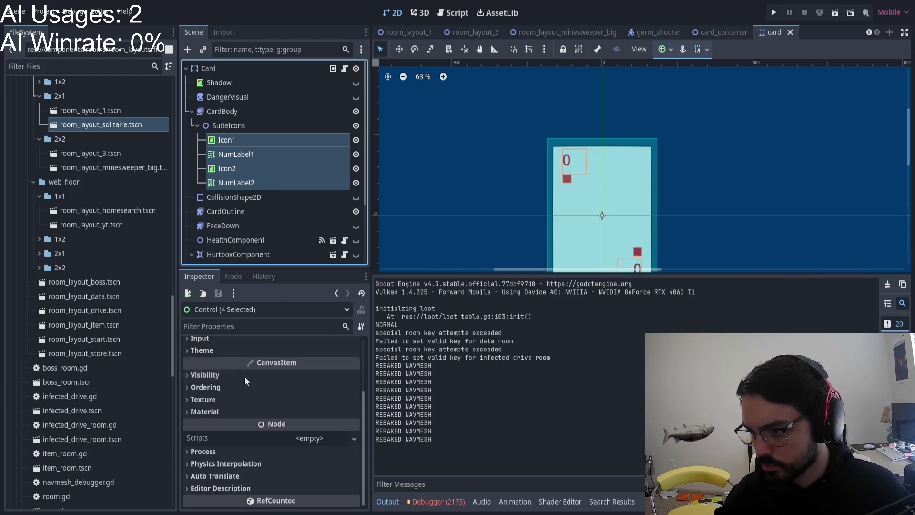
pyautogui.scroll(3, 211, 348)
pyautogui.click(209, 377)
pyautogui.click(210, 378)
pyautogui.click(210, 389)
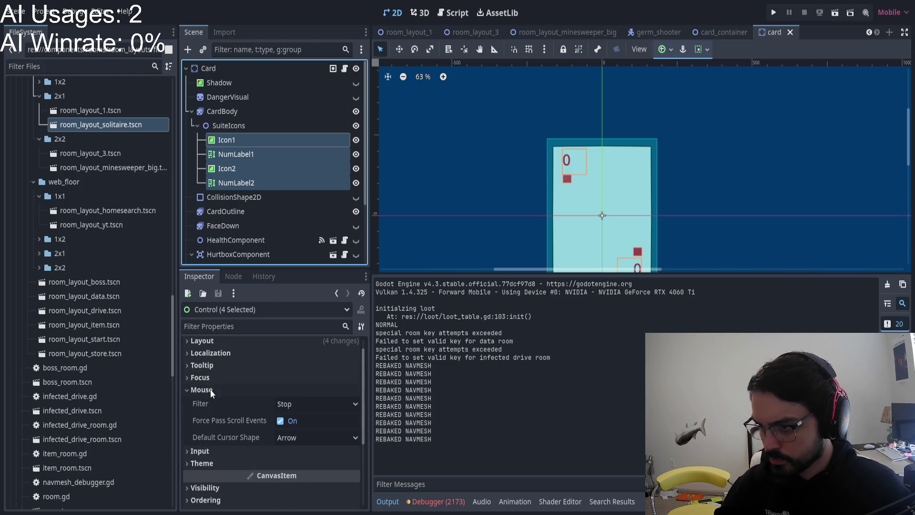
pyautogui.click(282, 407)
pyautogui.click(305, 452)
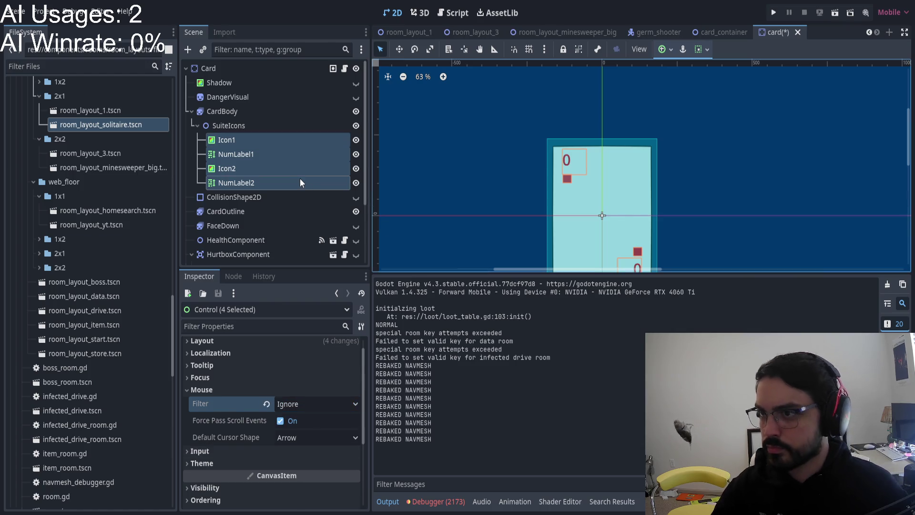
# Step: Set the Shadow node's Mouse Filter to Ignore, then bring the card_container scene back
pyautogui.click(231, 82)
pyautogui.click(355, 83)
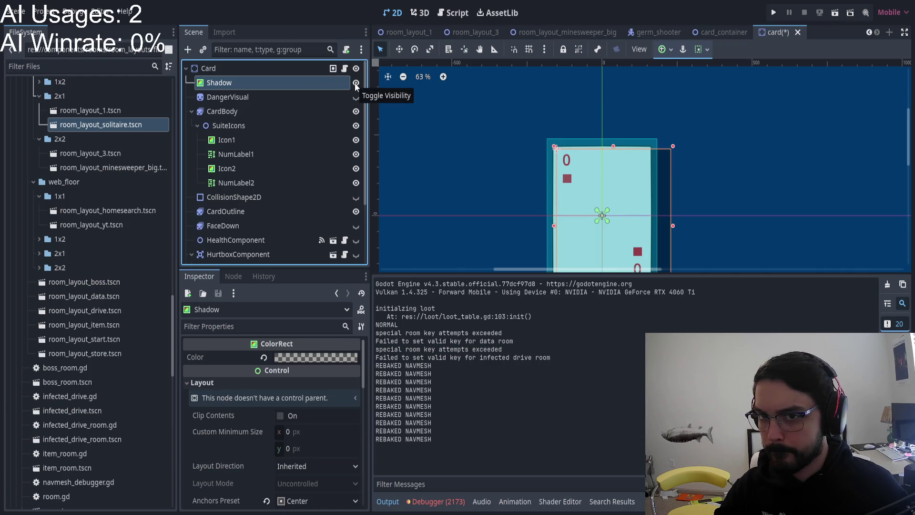
pyautogui.click(356, 84)
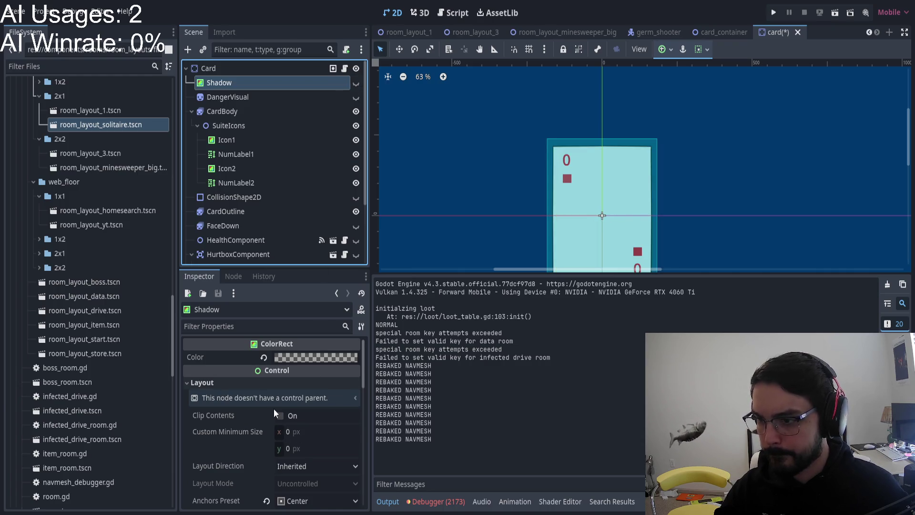
pyautogui.scroll(-5, 281, 401)
pyautogui.click(225, 407)
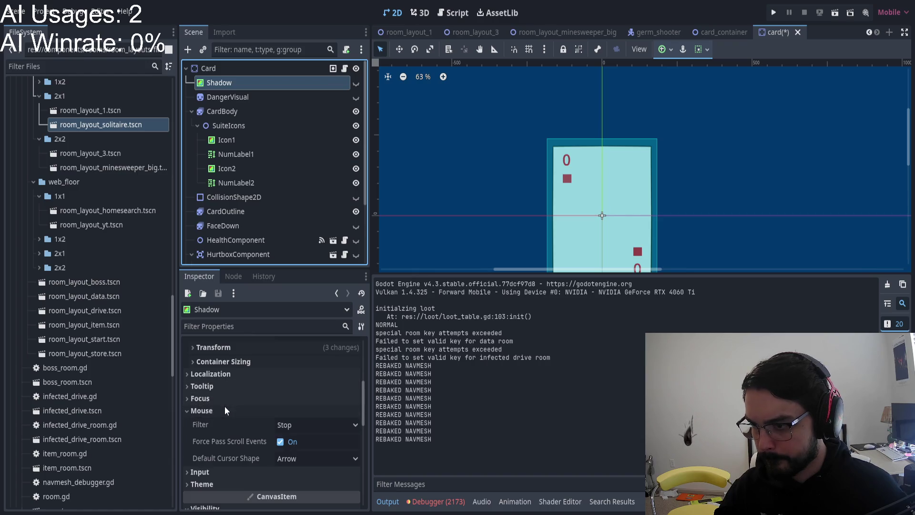
pyautogui.click(281, 426)
pyautogui.click(301, 469)
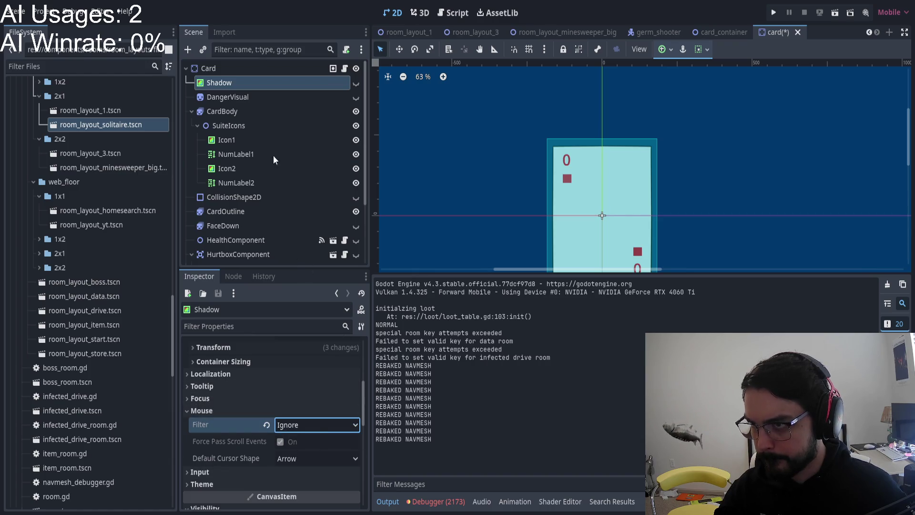
pyautogui.scroll(-3, 289, 154)
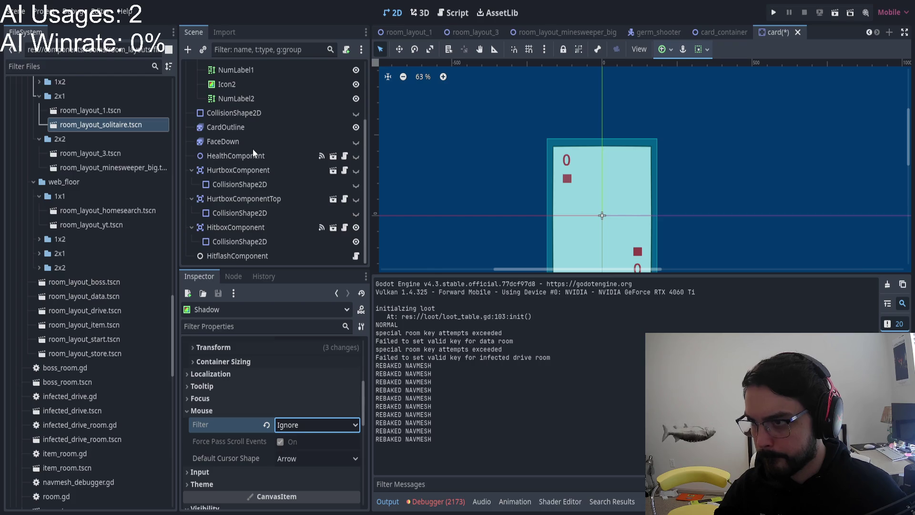
pyautogui.scroll(3, 264, 150)
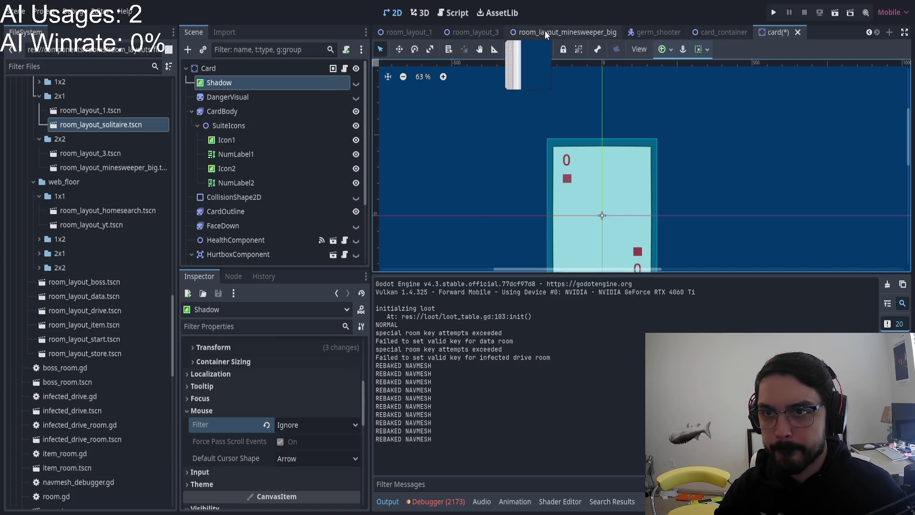
pyautogui.click(719, 33)
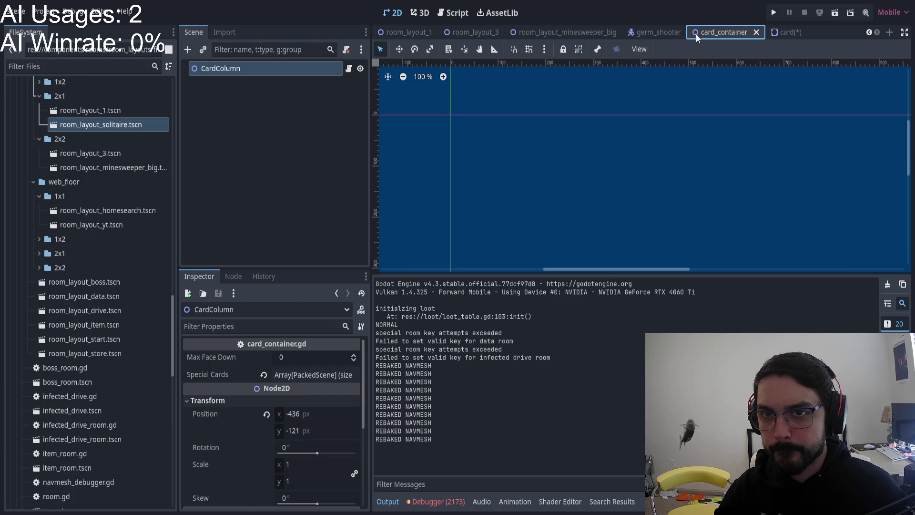
# Step: In card_container.gd, search for card_rsrc and select 'instance' on line 31, undoing a stray line break
pyautogui.click(348, 69)
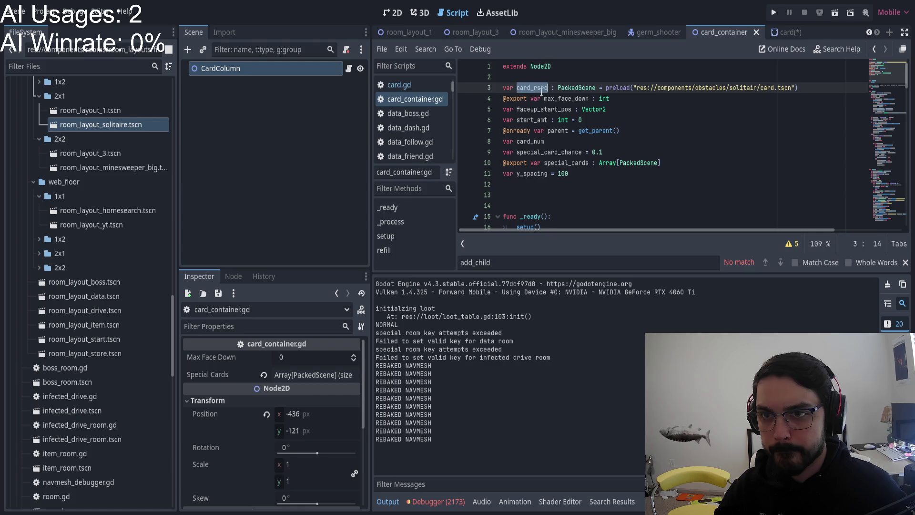
pyautogui.hotkey('ctrl', 'f')
pyautogui.press('Return')
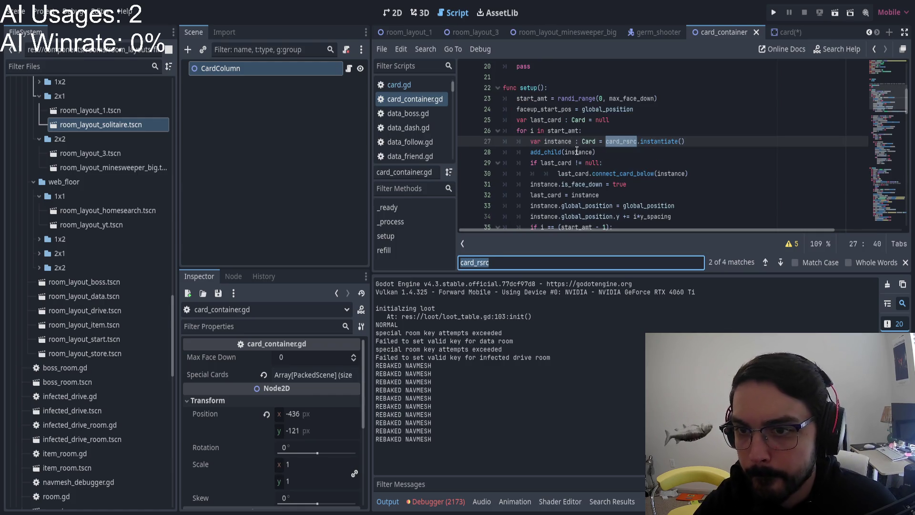
pyautogui.scroll(-1, 611, 151)
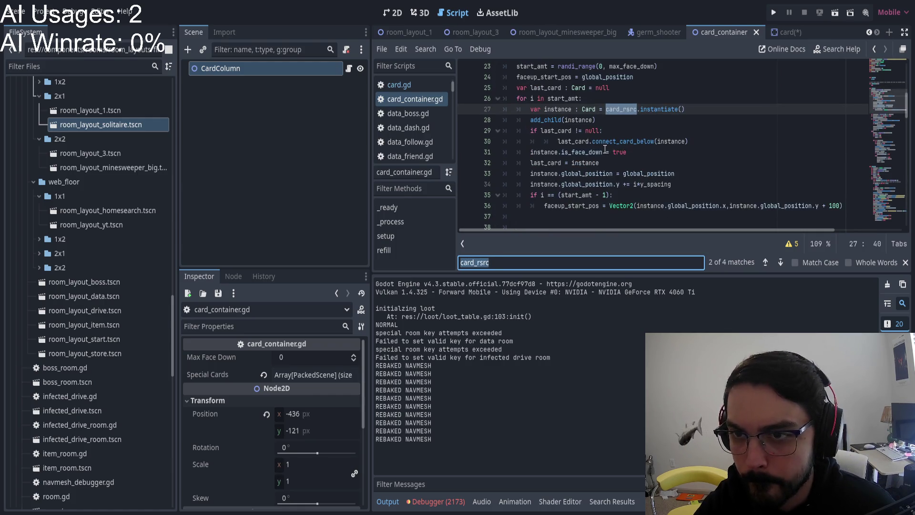
pyautogui.doubleClick(543, 152)
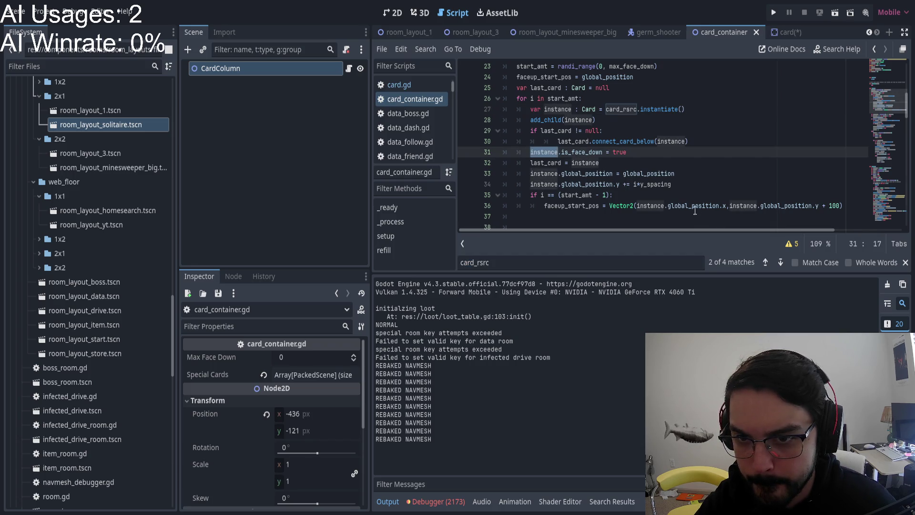
pyautogui.press('Return')
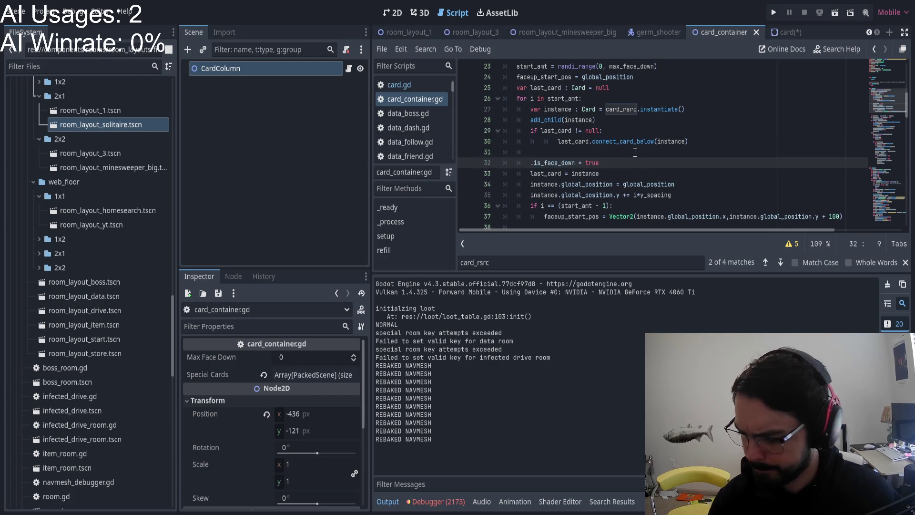
pyautogui.hotkey('ctrl', 'z')
# Step: Find the 'instance' match on line 43, then save the card scene and run the project
pyautogui.hotkey('ctrl', 'f')
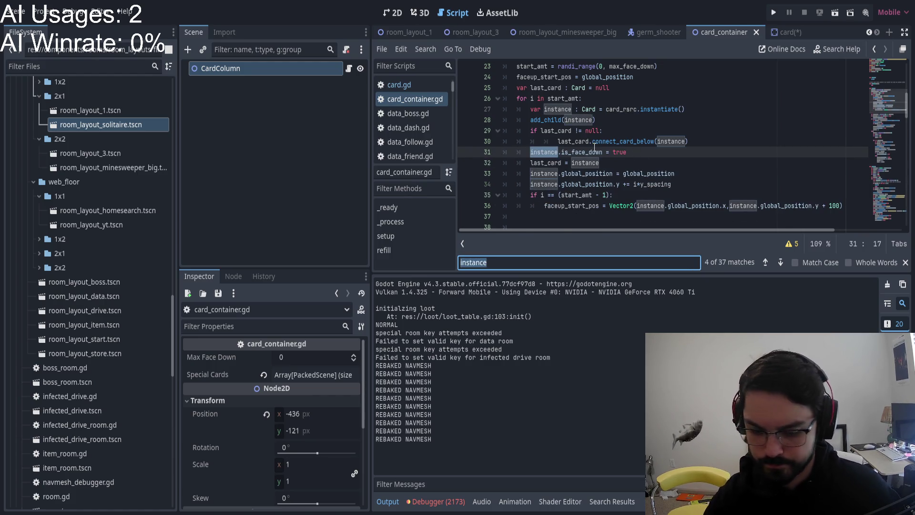
pyautogui.press('Return')
pyautogui.press('Return')
pyautogui.press('Return')
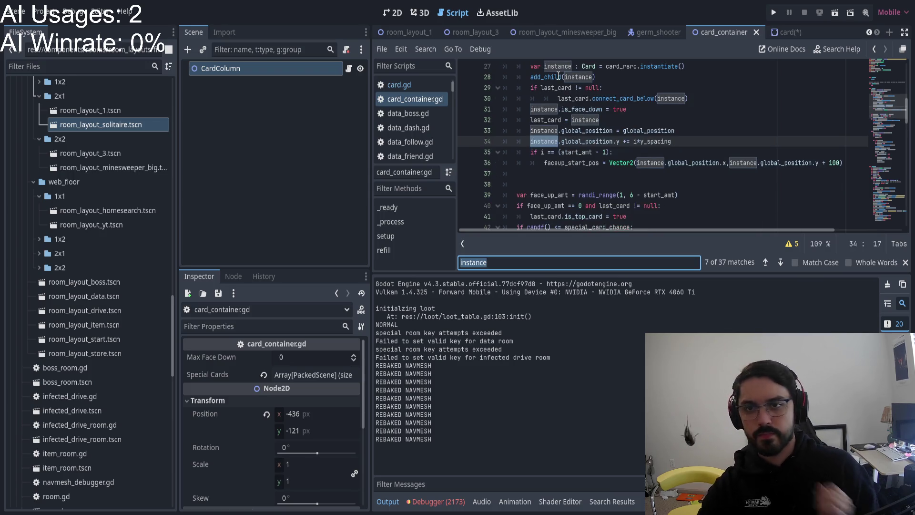
pyautogui.press('Return')
pyautogui.press('Return')
pyautogui.press('Return')
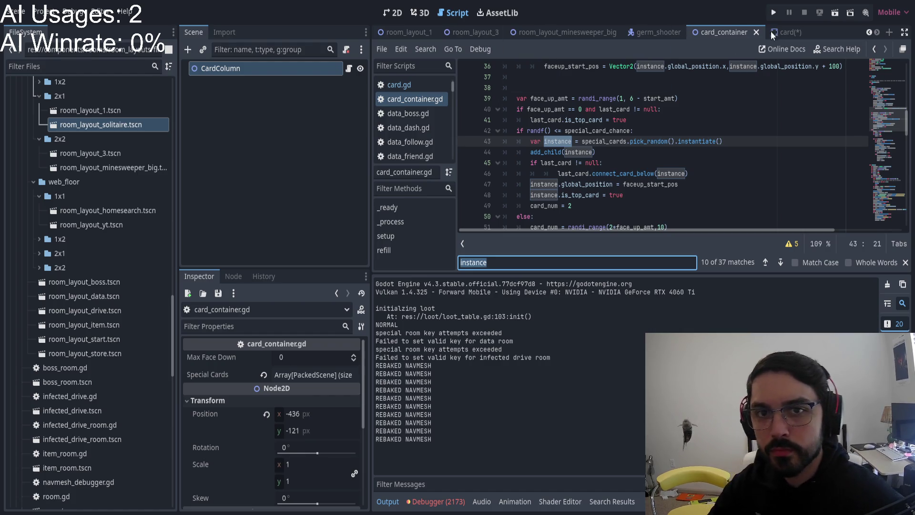
pyautogui.click(786, 32)
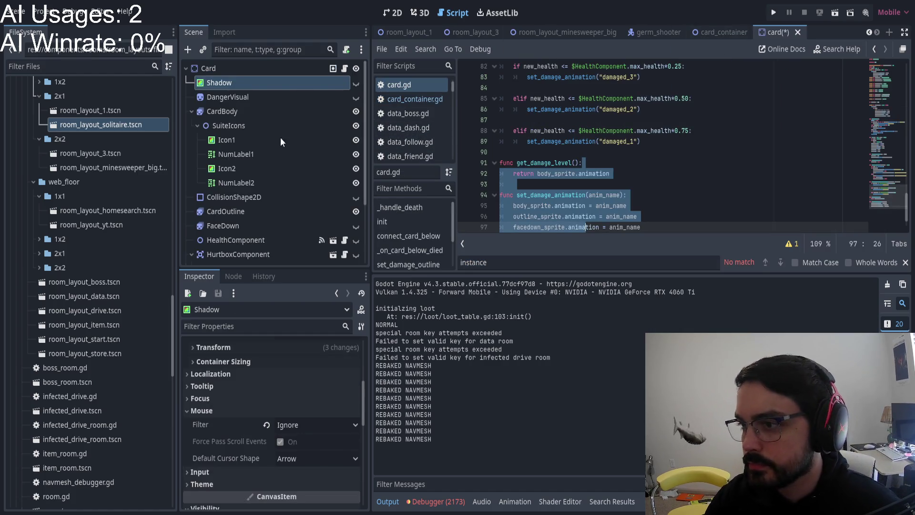
pyautogui.click(772, 15)
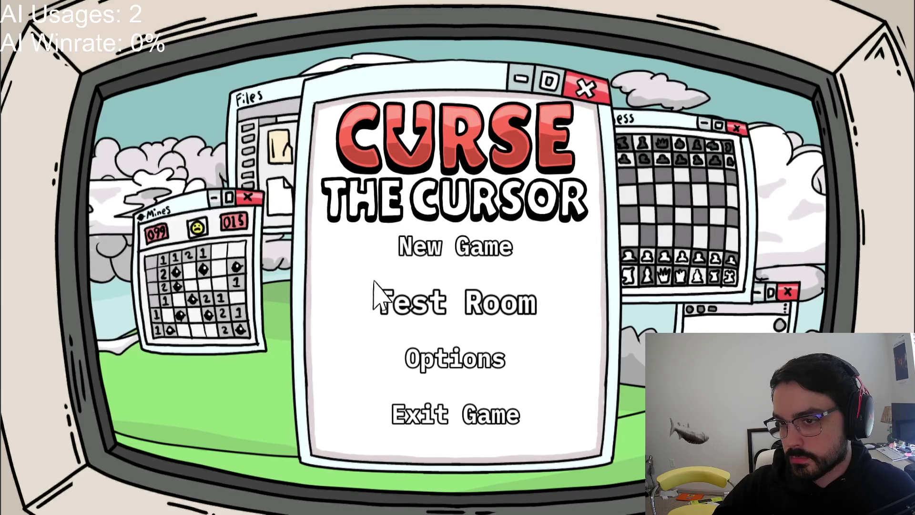
# Step: Start the Test Room and walk the player left, then down-right and down-left in the green room
pyautogui.click(458, 290)
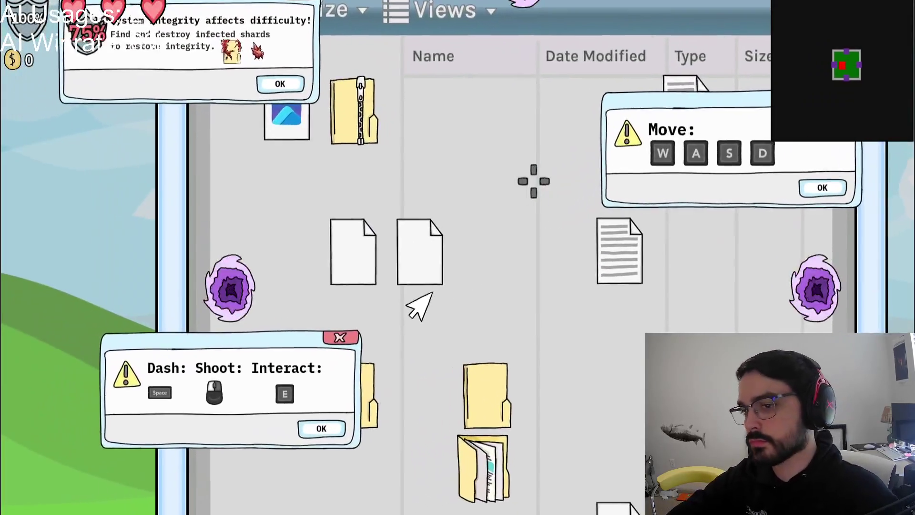
pyautogui.press('a')
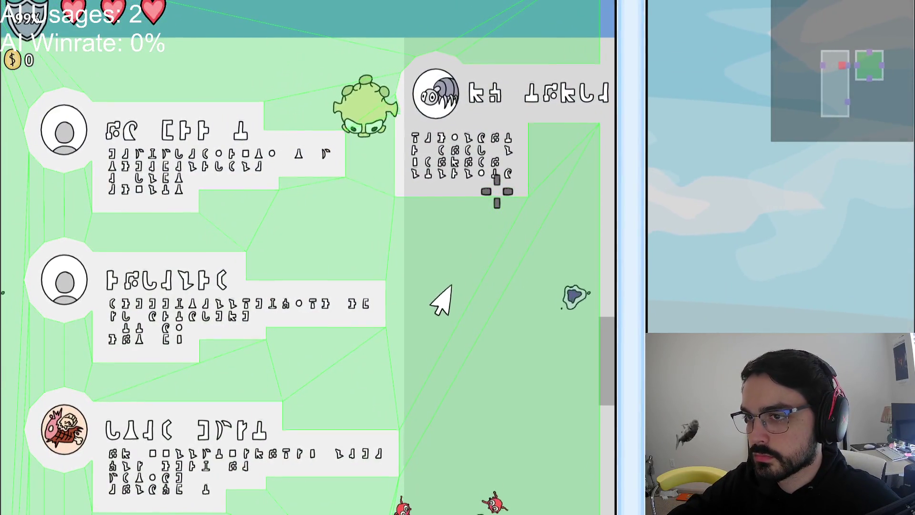
pyautogui.press('s')
pyautogui.press('d')
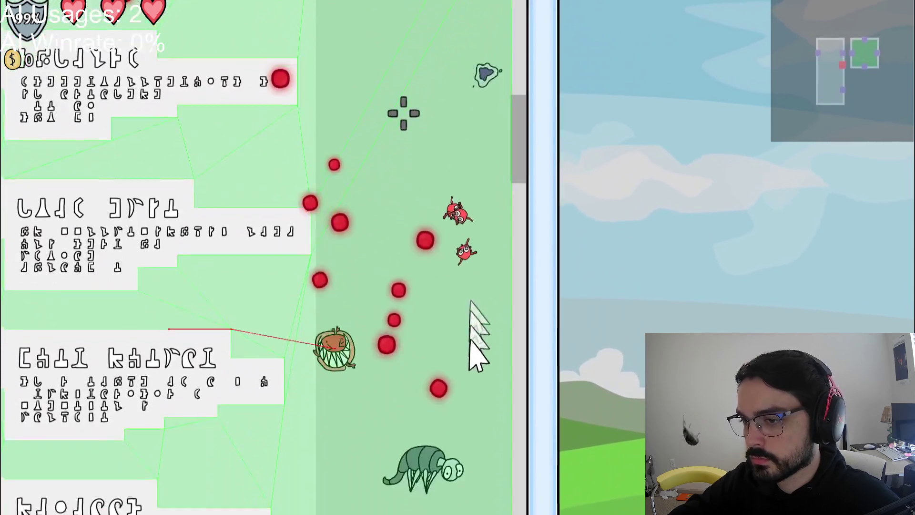
pyautogui.press('s')
pyautogui.press('a')
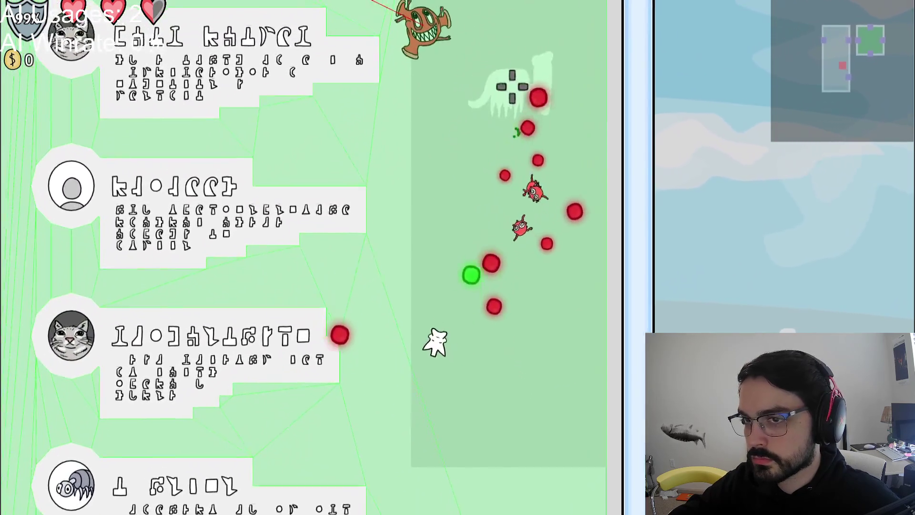
# Step: Move the player up-right, up-left, then down toward the enemy in the green room
pyautogui.press('w')
pyautogui.press('d')
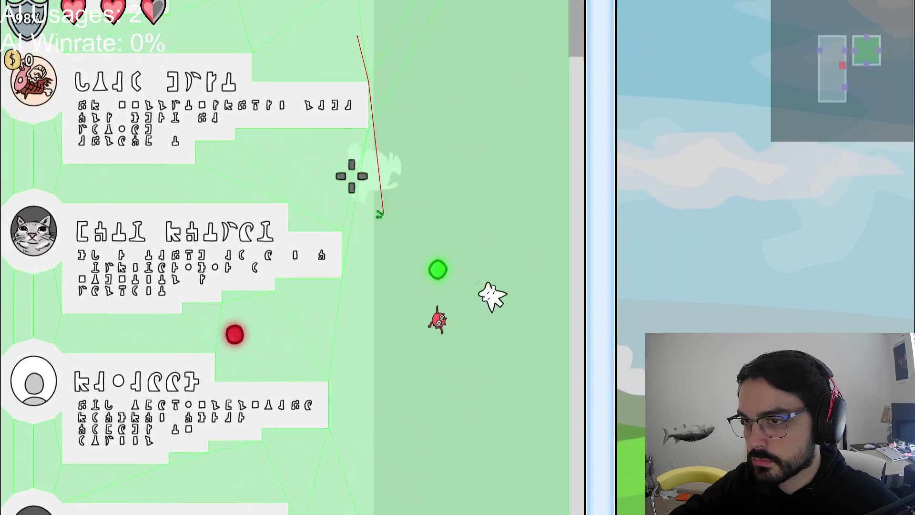
pyautogui.press('w')
pyautogui.press('a')
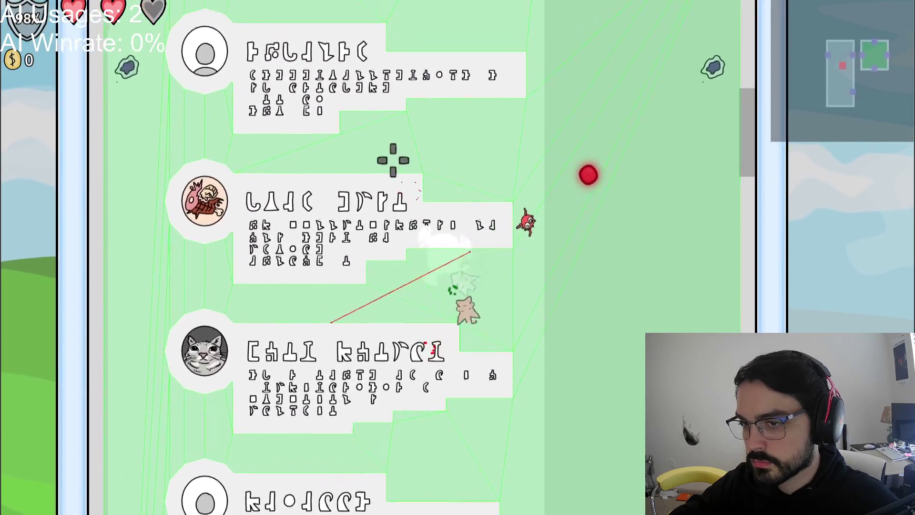
pyautogui.press('s')
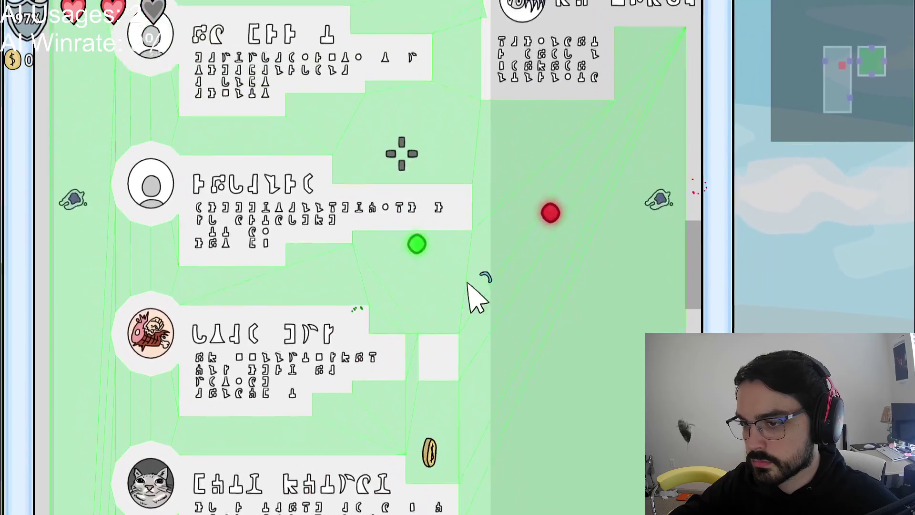
pyautogui.press('s')
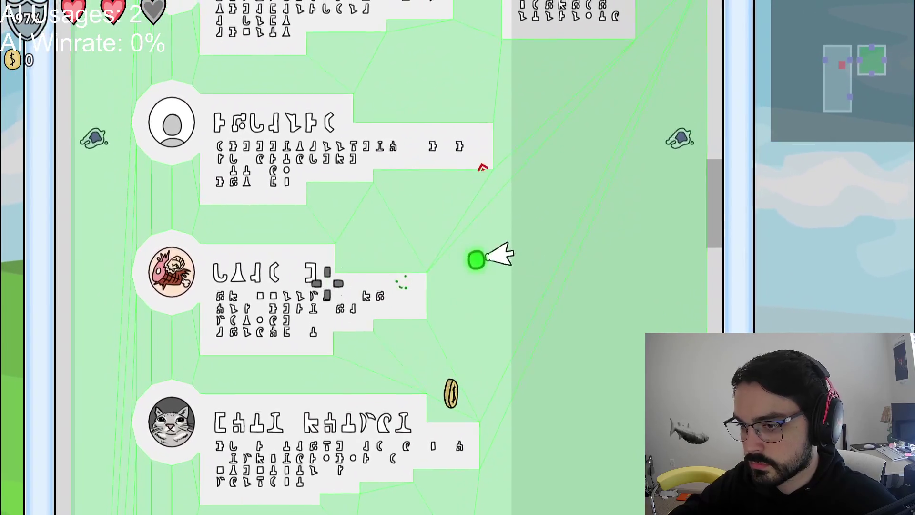